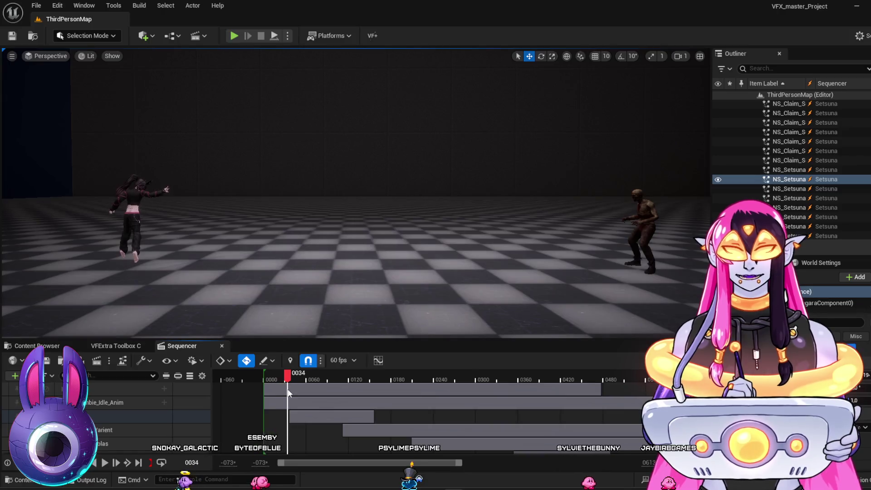
Step: Rewind the level sequence, select the Setsuna_Arc track and open NS_Setsuna_Arc with Ctrl+E
{"action": "mouse_move", "coordinate": [293, 402]}
{"action": "left_mouse_down"}
{"action": "mouse_move", "coordinate": [279, 413]}
{"action": "mouse_move", "coordinate": [379, 456]}
{"action": "mouse_move", "coordinate": [319, 454]}
{"action": "mouse_move", "coordinate": [332, 470]}
{"action": "mouse_move", "coordinate": [372, 489]}
{"action": "mouse_move", "coordinate": [294, 475]}
{"action": "mouse_move", "coordinate": [316, 485]}
{"action": "left_mouse_up"}
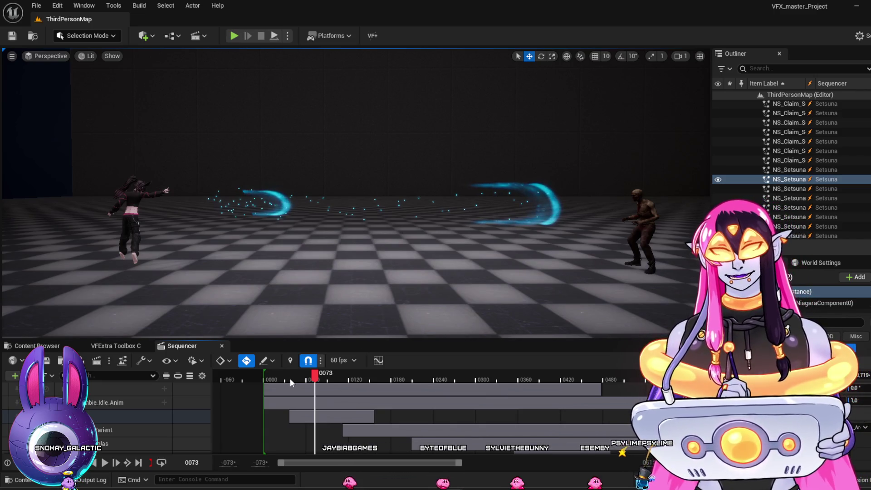
{"action": "left_click", "coordinate": [31, 347]}
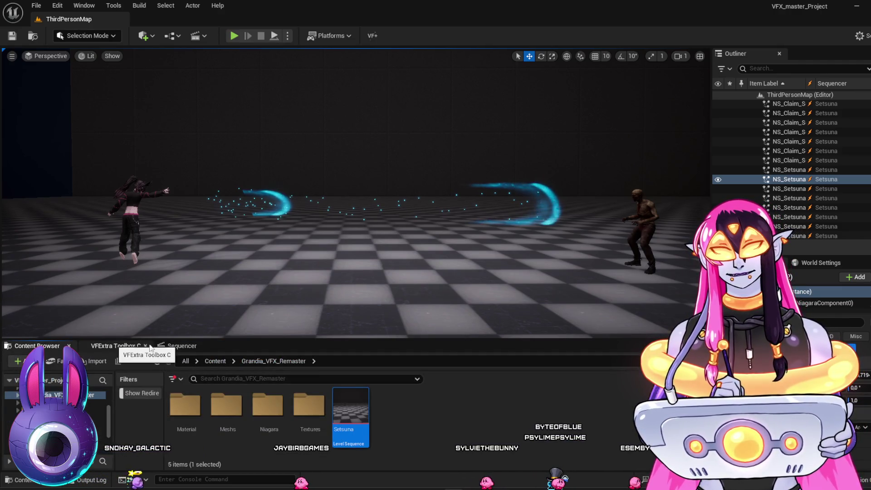
{"action": "left_click", "coordinate": [182, 346]}
{"action": "left_click", "coordinate": [110, 418]}
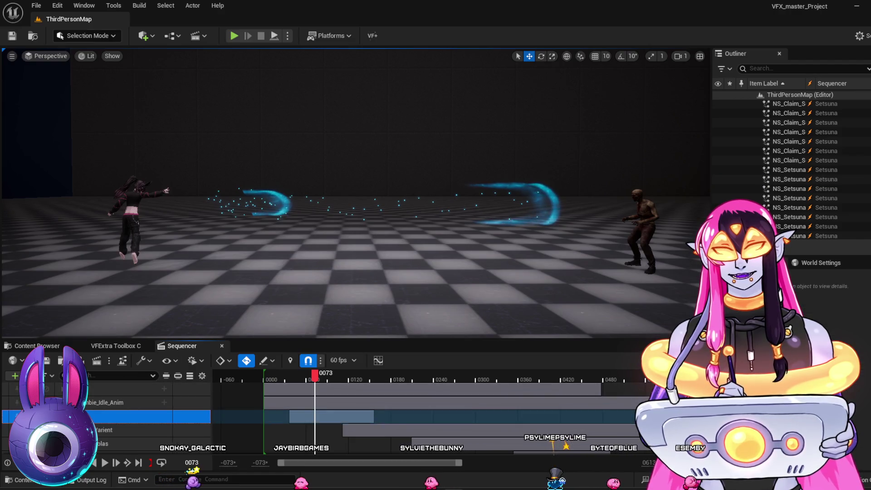
{"action": "left_click", "coordinate": [124, 441]}
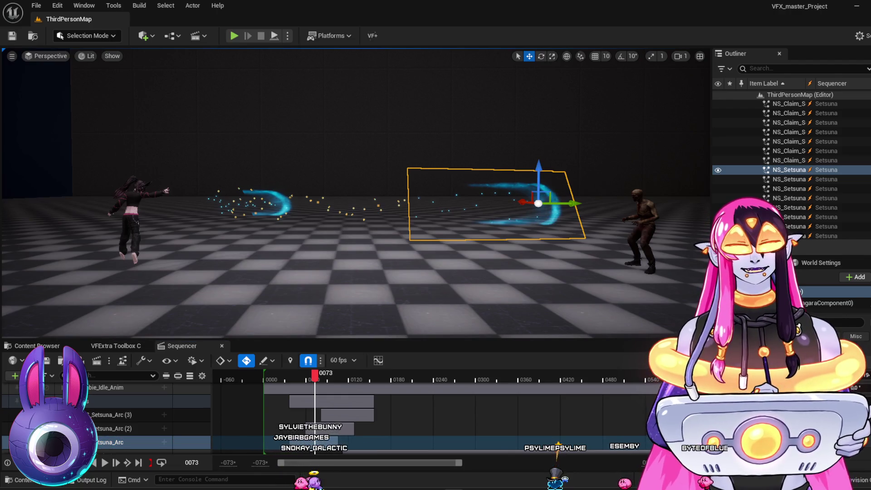
{"action": "key", "text": "ctrl+e"}
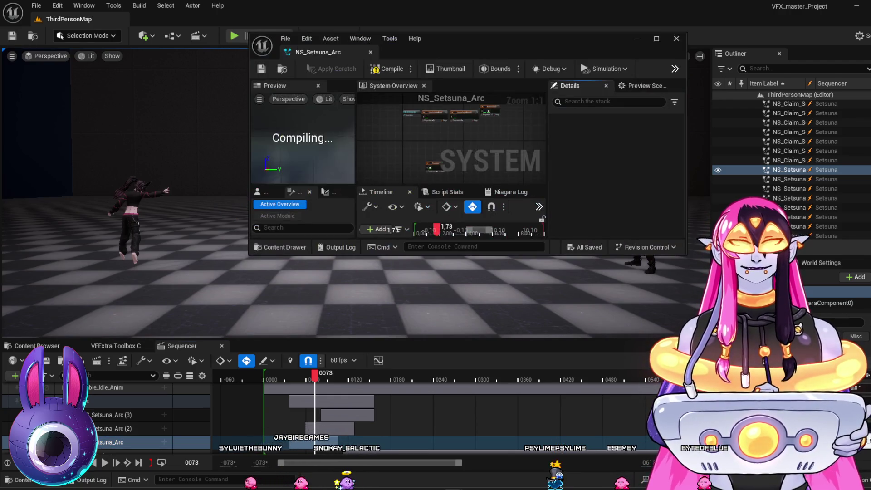
Step: Maximize the Niagara editor and set the preview to Grey Wireframe with the floor hidden
{"action": "left_click", "coordinate": [657, 40]}
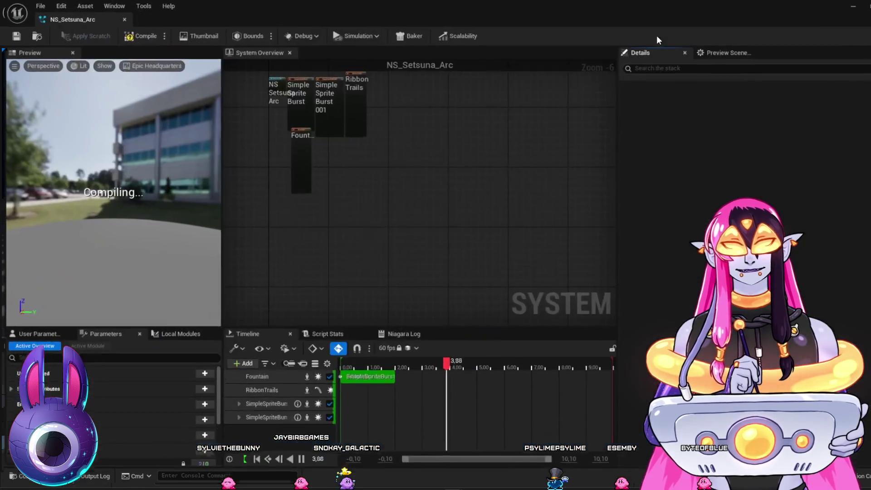
{"action": "scroll", "coordinate": [455, 286], "scroll_direction": "up", "scroll_amount": 3}
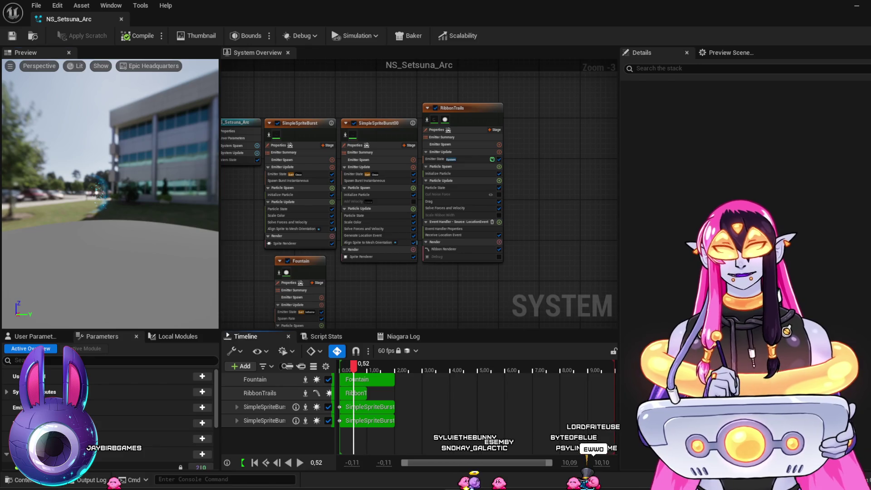
{"action": "left_click", "coordinate": [149, 65]}
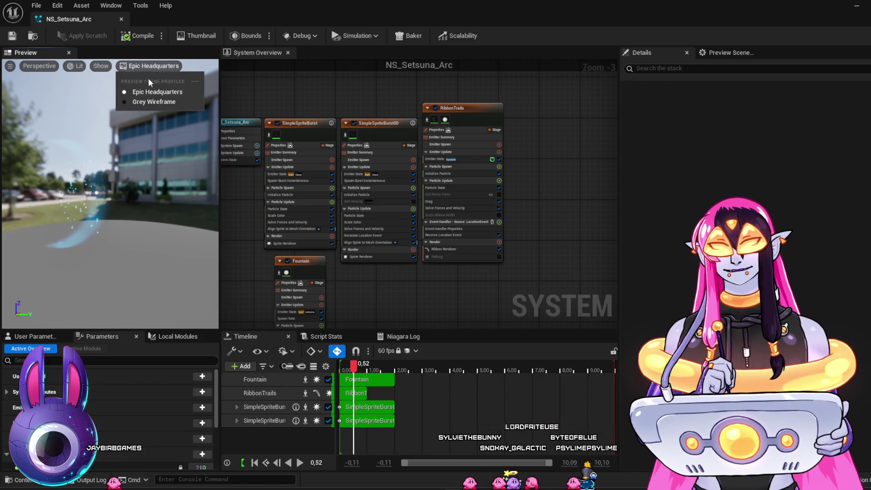
{"action": "left_click", "coordinate": [146, 102]}
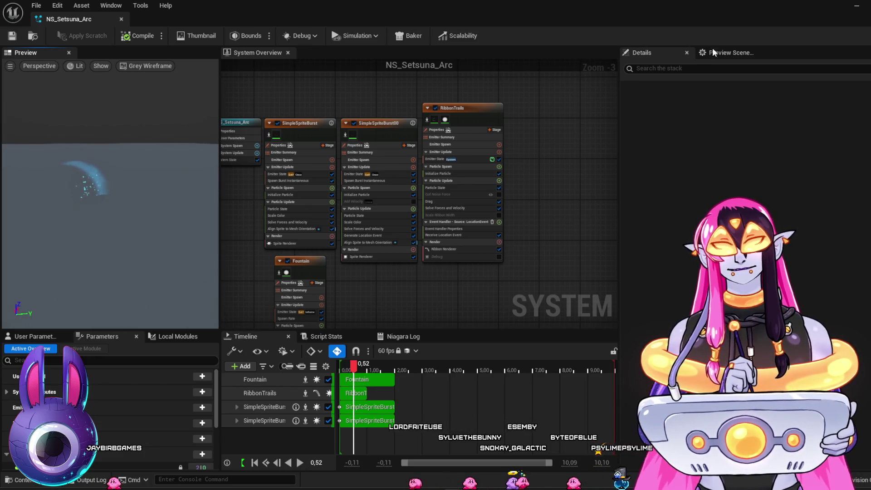
{"action": "left_click", "coordinate": [729, 53]}
{"action": "left_click", "coordinate": [744, 175]}
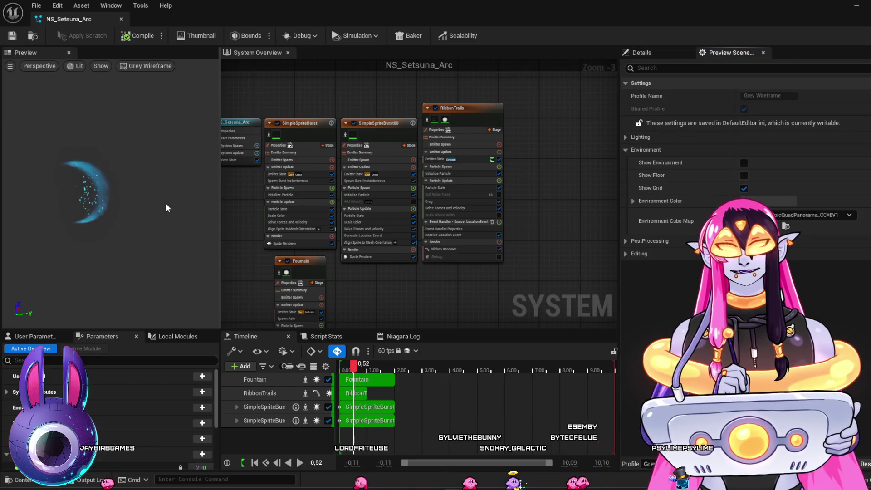
Step: Scrub the effect preview to about 1.28 s, then advance the level sequence
{"action": "left_click", "coordinate": [345, 368]}
{"action": "mouse_move", "coordinate": [346, 371]}
{"action": "left_mouse_down"}
{"action": "mouse_move", "coordinate": [379, 380]}
{"action": "mouse_move", "coordinate": [361, 381]}
{"action": "left_mouse_up"}
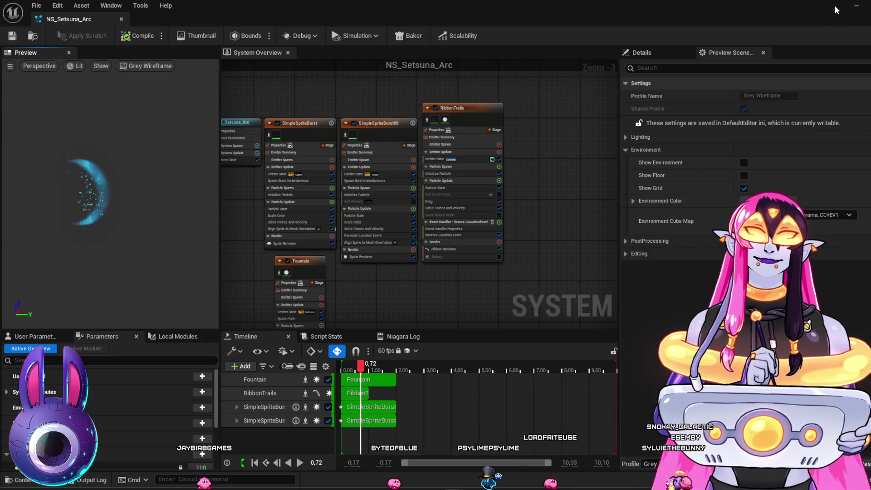
{"action": "left_click", "coordinate": [855, 7]}
{"action": "mouse_move", "coordinate": [311, 381]}
{"action": "left_mouse_down"}
{"action": "mouse_move", "coordinate": [268, 385]}
{"action": "mouse_move", "coordinate": [312, 401]}
{"action": "left_mouse_up"}
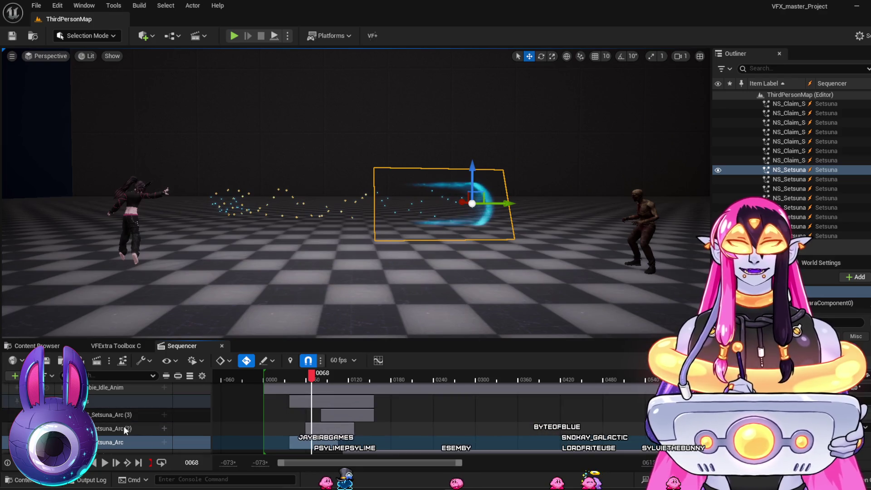
Step: Select the Setsuna_Arc (2) effect and bring the NS_Setsuna_Arc editor back in front
{"action": "left_click", "coordinate": [464, 236]}
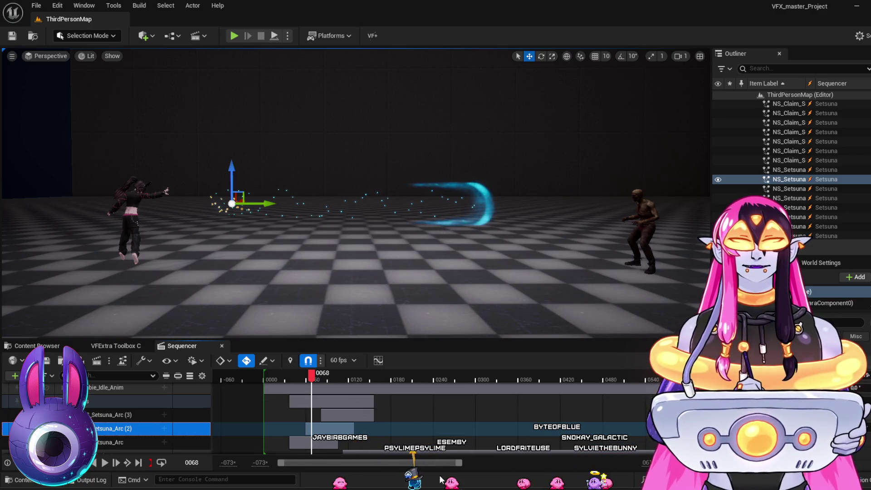
{"action": "mouse_move", "coordinate": [453, 482]}
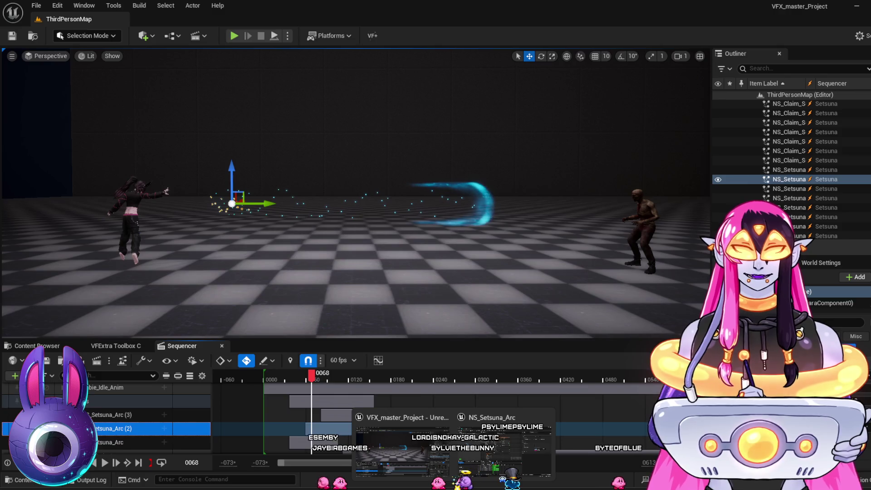
{"action": "left_click", "coordinate": [498, 459]}
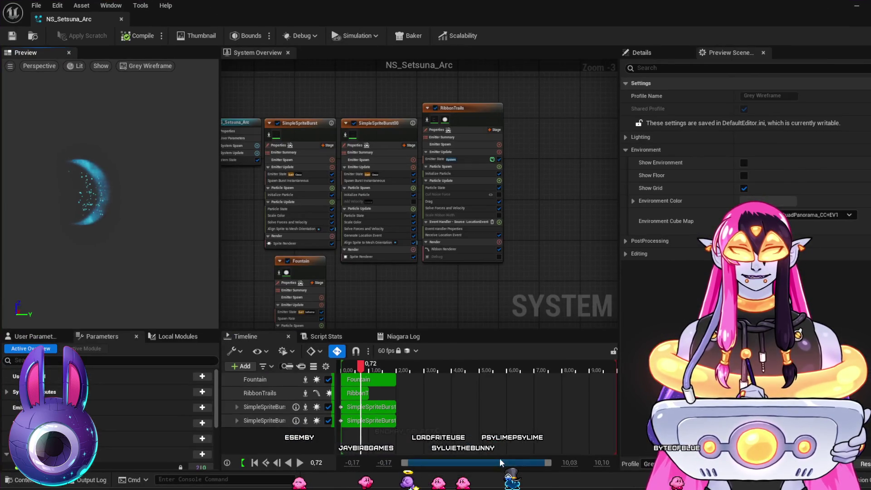
Step: Scrub the preview to about 0.60 s and disable the Fountain emitter
{"action": "left_click", "coordinate": [348, 368]}
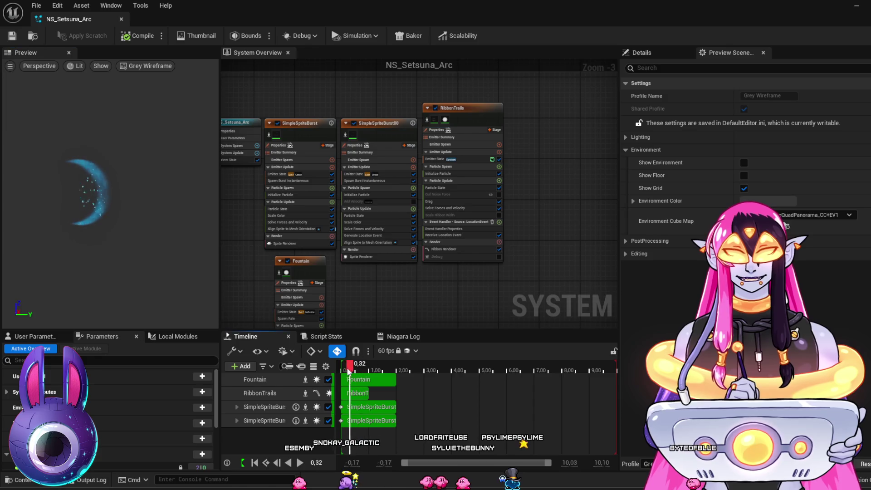
{"action": "mouse_move", "coordinate": [349, 372]}
{"action": "left_mouse_down"}
{"action": "mouse_move", "coordinate": [373, 376]}
{"action": "mouse_move", "coordinate": [347, 377]}
{"action": "mouse_move", "coordinate": [359, 379]}
{"action": "left_mouse_up"}
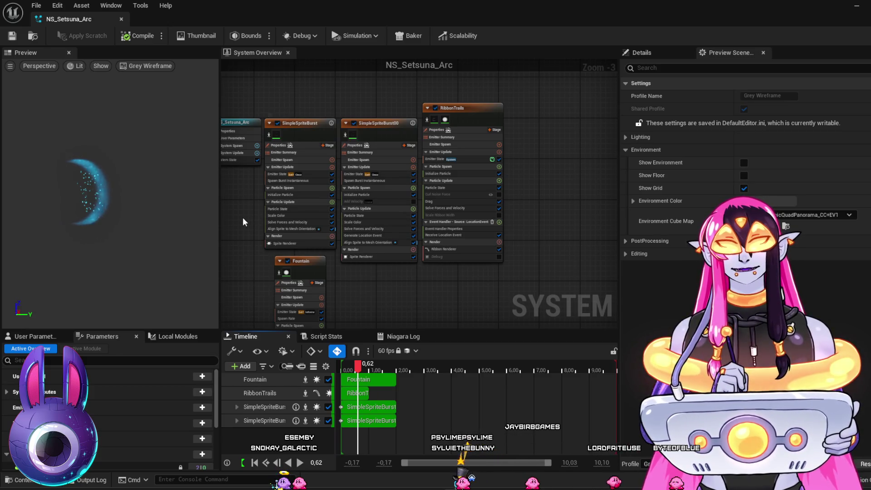
{"action": "left_click_drag", "start_coordinate": [243, 217], "coordinate": [272, 226]}
{"action": "left_click", "coordinate": [317, 270]}
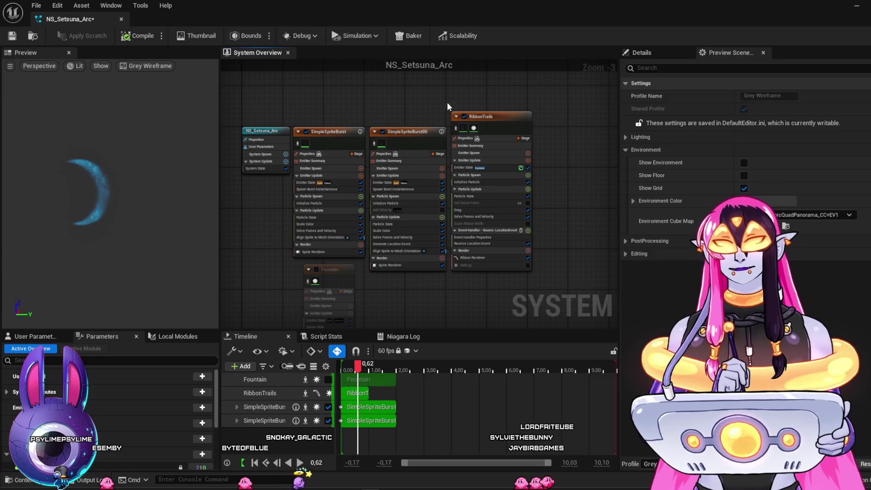
Step: Show the RibbonTrails Ribbon Renderer details and select its M_Pan_Side material
{"action": "left_click", "coordinate": [465, 128]}
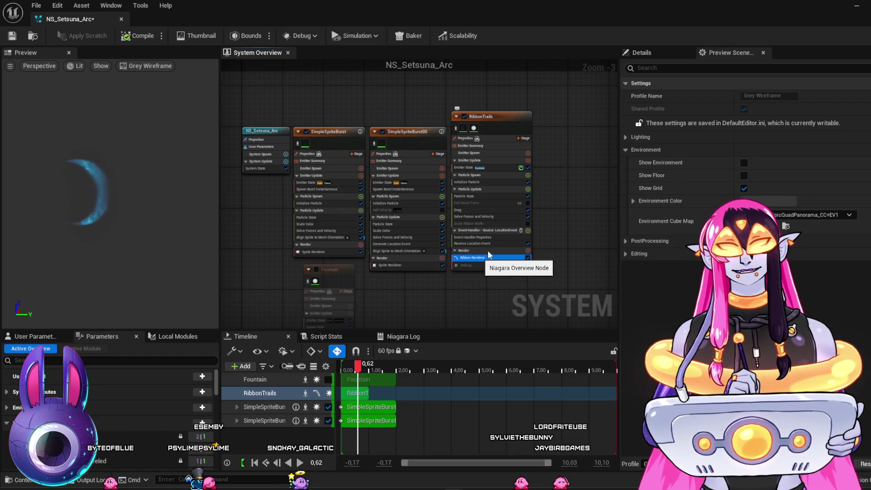
{"action": "left_click", "coordinate": [658, 51]}
{"action": "left_click", "coordinate": [723, 144]}
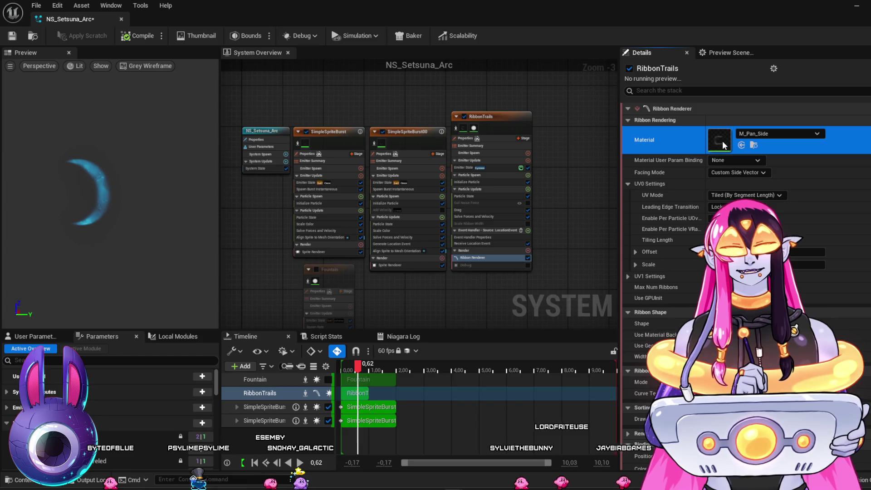
Step: Open M_Pan_Side, preview it on another mesh and scene profile, then return to NS_Setsuna_Arc
{"action": "double_click", "coordinate": [723, 143]}
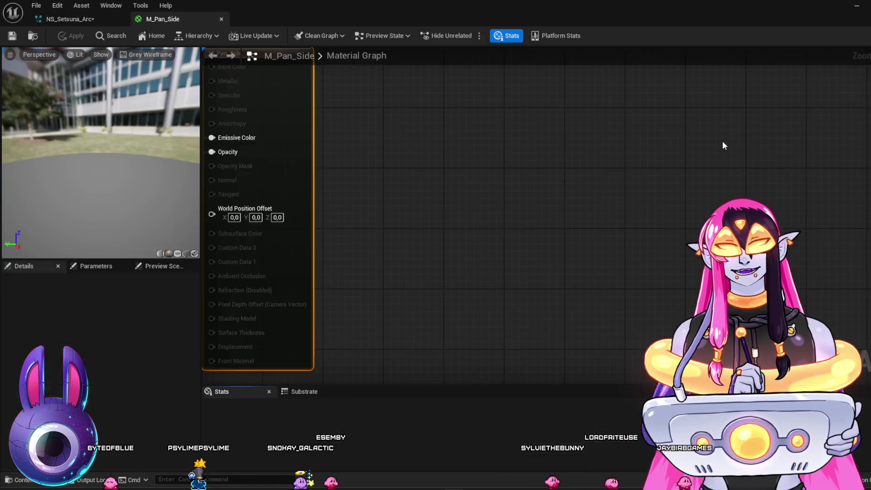
{"action": "left_click_drag", "start_coordinate": [107, 141], "coordinate": [125, 141]}
{"action": "left_click", "coordinate": [179, 255]}
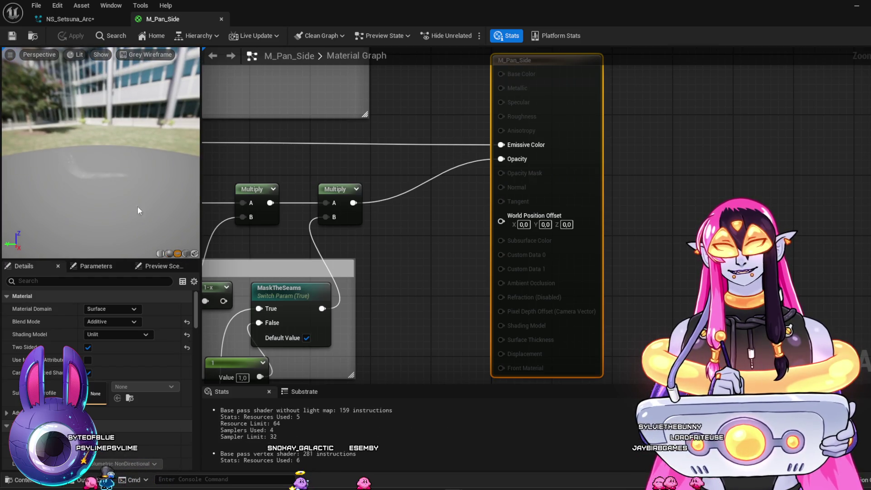
{"action": "left_click", "coordinate": [151, 55]}
{"action": "left_click", "coordinate": [157, 80]}
{"action": "left_click", "coordinate": [156, 55]}
{"action": "left_click", "coordinate": [142, 93]}
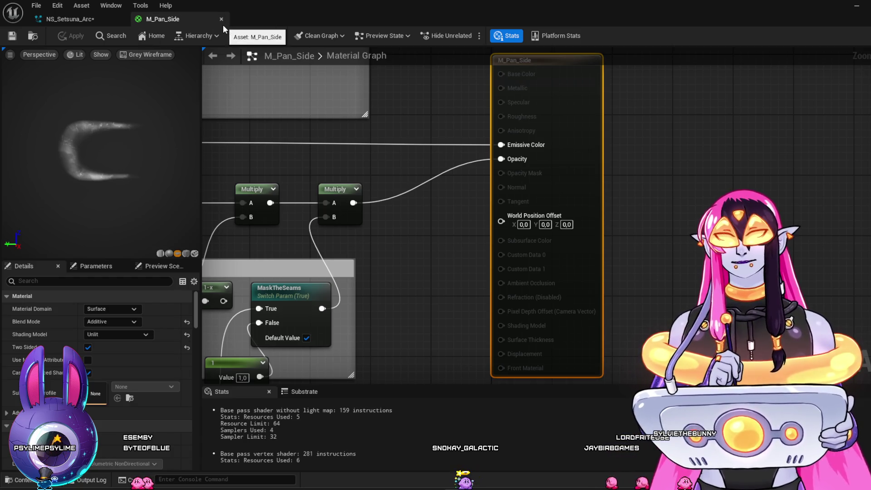
{"action": "left_click", "coordinate": [96, 16]}
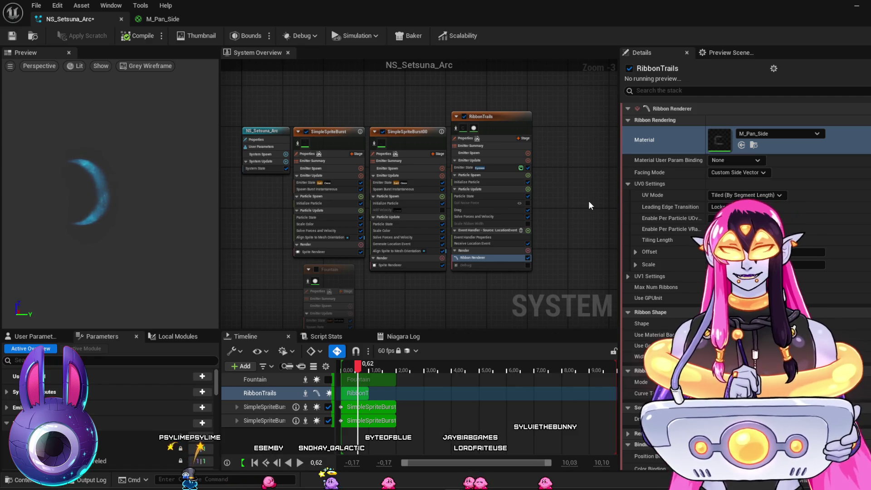
Step: Open M_Sets_Arc from the SimpleSpriteBurst Sprite Renderer and preview it on a plane
{"action": "left_click", "coordinate": [315, 251]}
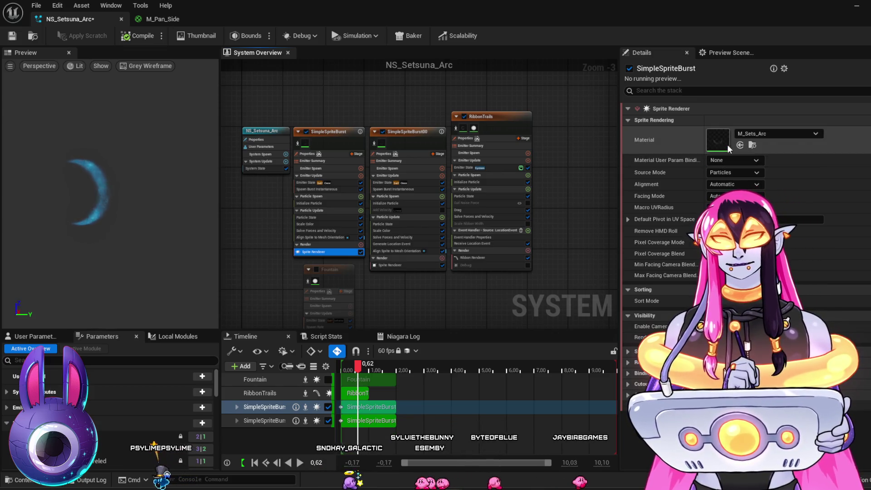
{"action": "left_click", "coordinate": [718, 144]}
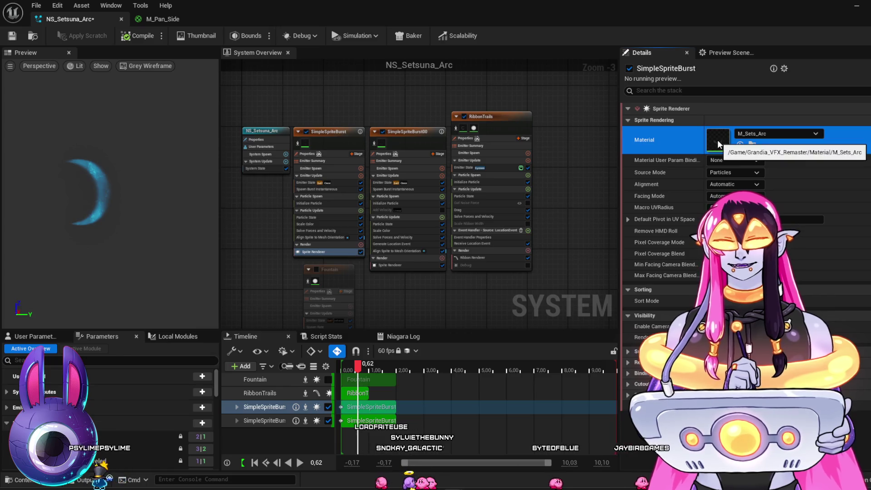
{"action": "double_click", "coordinate": [718, 140]}
{"action": "left_click", "coordinate": [176, 253]}
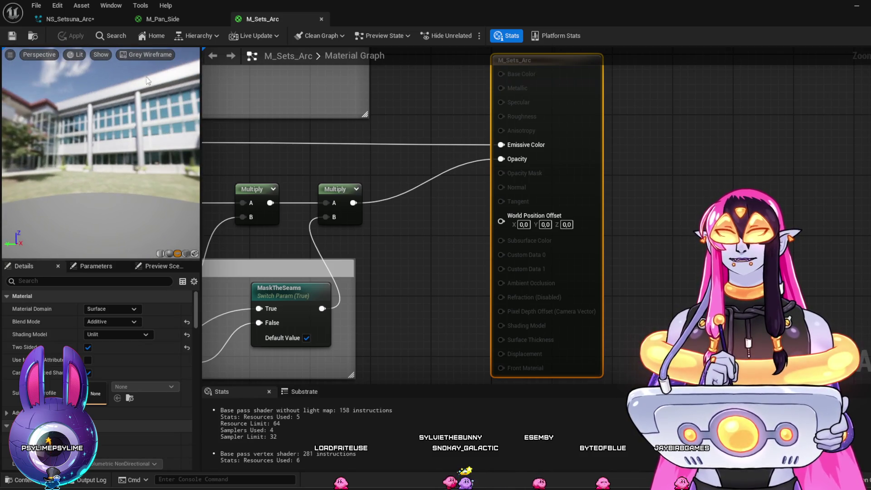
{"action": "left_click", "coordinate": [141, 55]}
{"action": "key", "text": "Escape"}
{"action": "left_click", "coordinate": [143, 56]}
{"action": "key", "text": "Escape"}
{"action": "left_click", "coordinate": [153, 54]}
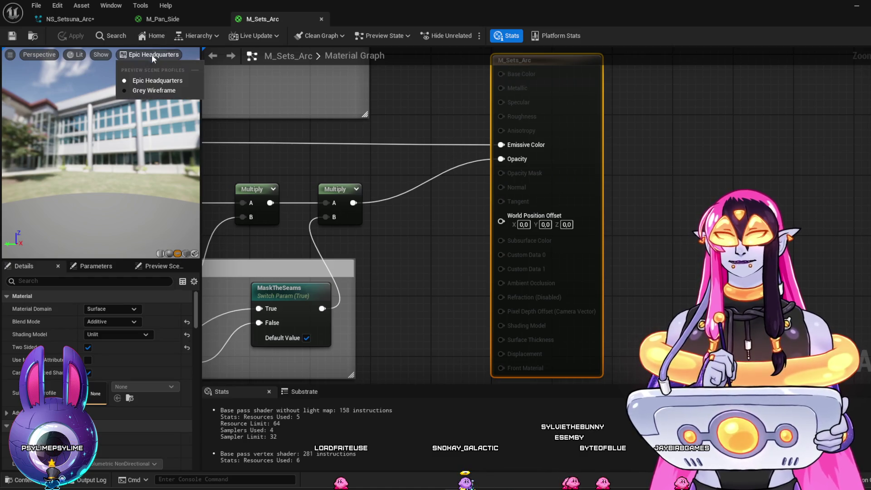
{"action": "left_click", "coordinate": [145, 89]}
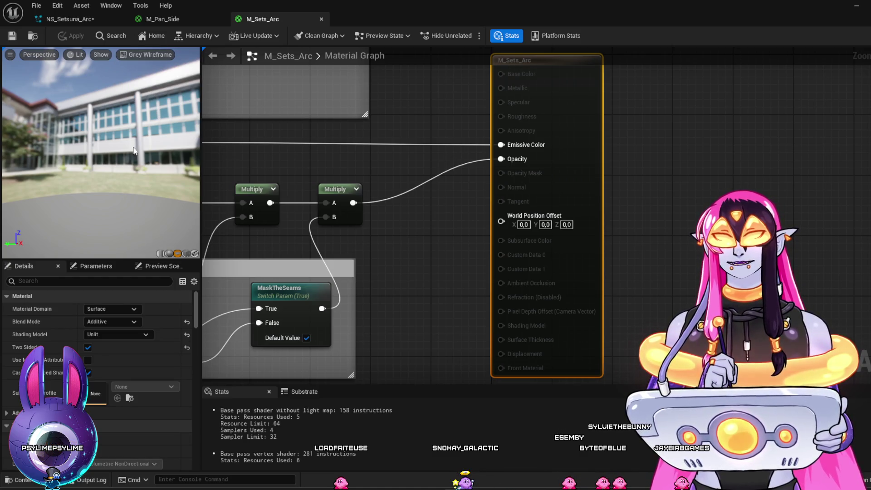
{"action": "left_click_drag", "start_coordinate": [413, 278], "coordinate": [467, 287]}
{"action": "scroll", "coordinate": [467, 286], "scroll_direction": "down", "scroll_amount": 10}
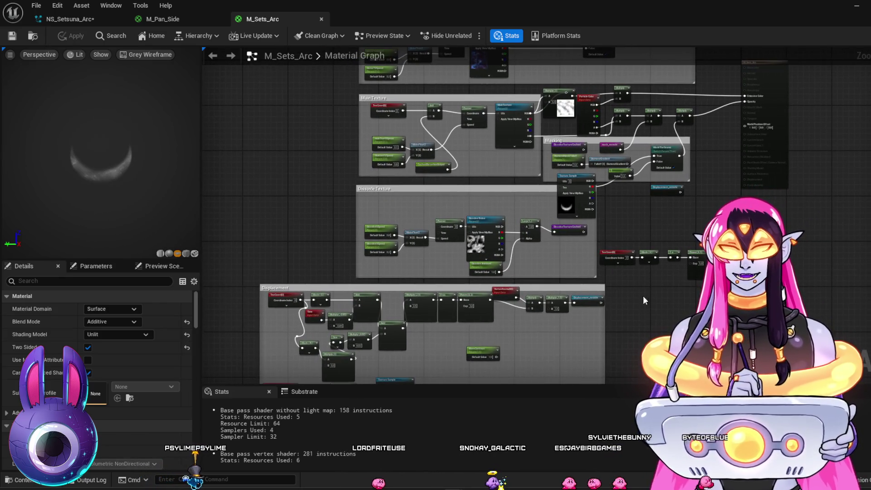
{"action": "mouse_move", "coordinate": [619, 331]}
{"action": "left_mouse_down"}
{"action": "mouse_move", "coordinate": [625, 207]}
{"action": "mouse_move", "coordinate": [627, 331]}
{"action": "left_mouse_up"}
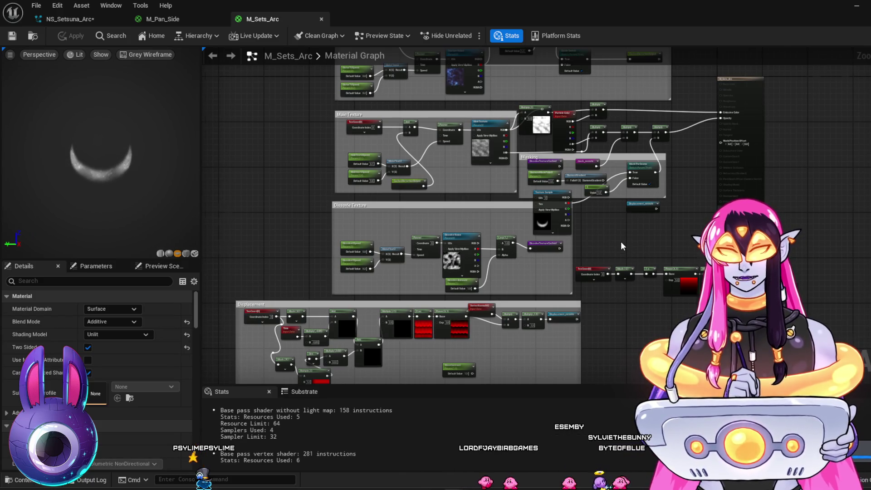
{"action": "scroll", "coordinate": [621, 241], "scroll_direction": "up", "scroll_amount": 4}
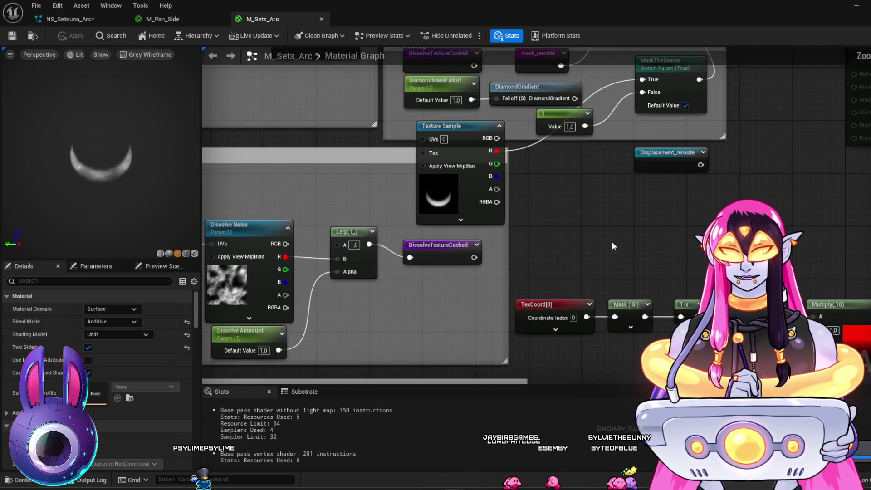
{"action": "scroll", "coordinate": [613, 243], "scroll_direction": "down", "scroll_amount": 4}
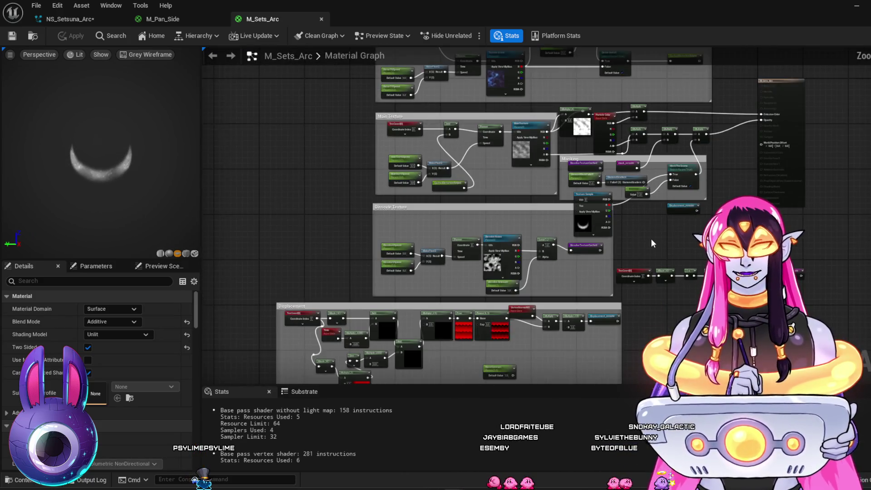
{"action": "mouse_move", "coordinate": [651, 239]}
{"action": "left_mouse_down"}
{"action": "mouse_move", "coordinate": [618, 318]}
{"action": "mouse_move", "coordinate": [624, 322]}
{"action": "mouse_move", "coordinate": [599, 297]}
{"action": "mouse_move", "coordinate": [585, 118]}
{"action": "mouse_move", "coordinate": [692, 91]}
{"action": "mouse_move", "coordinate": [599, 245]}
{"action": "mouse_move", "coordinate": [530, 262]}
{"action": "left_mouse_up"}
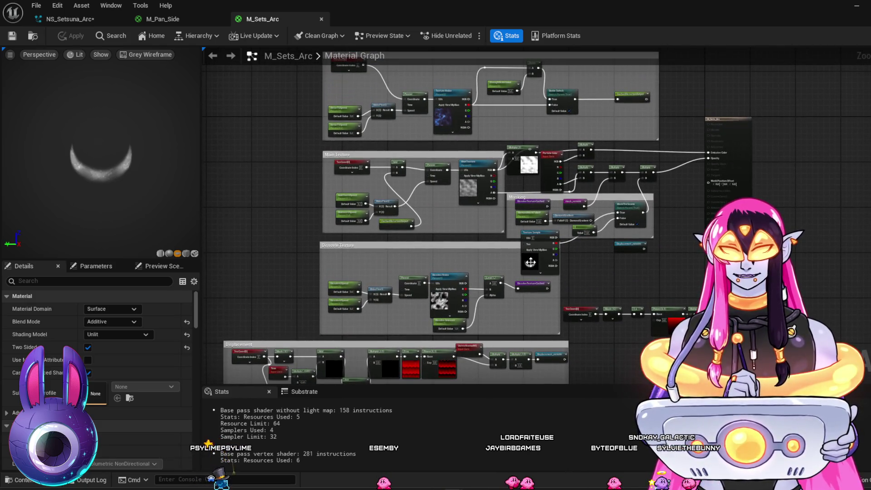
{"action": "left_click", "coordinate": [530, 262]}
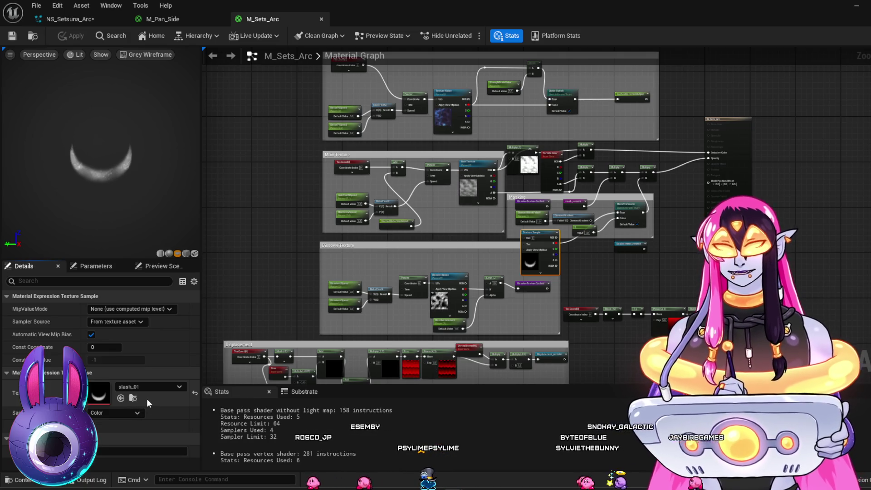
Step: Toggle the content drawer with Ctrl+Space while reselecting the crescent Texture Sample node
{"action": "key", "text": "ctrl+space"}
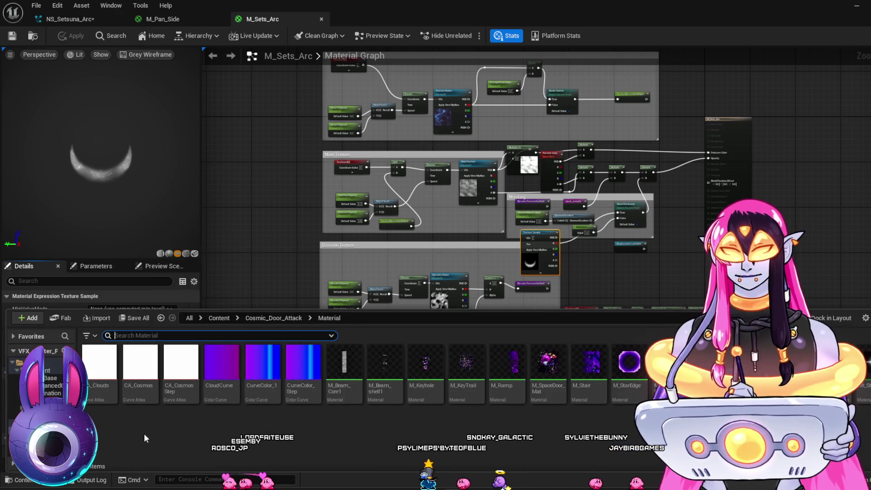
{"action": "left_click", "coordinate": [246, 274]}
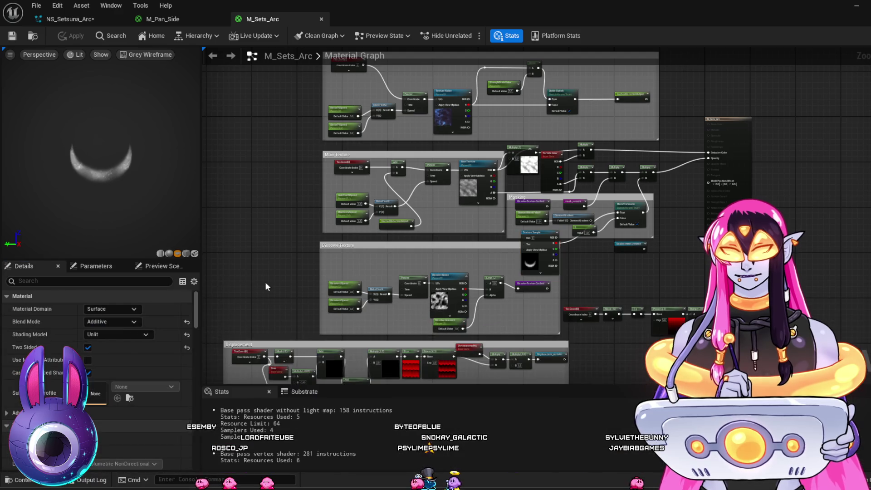
{"action": "left_click", "coordinate": [540, 266]}
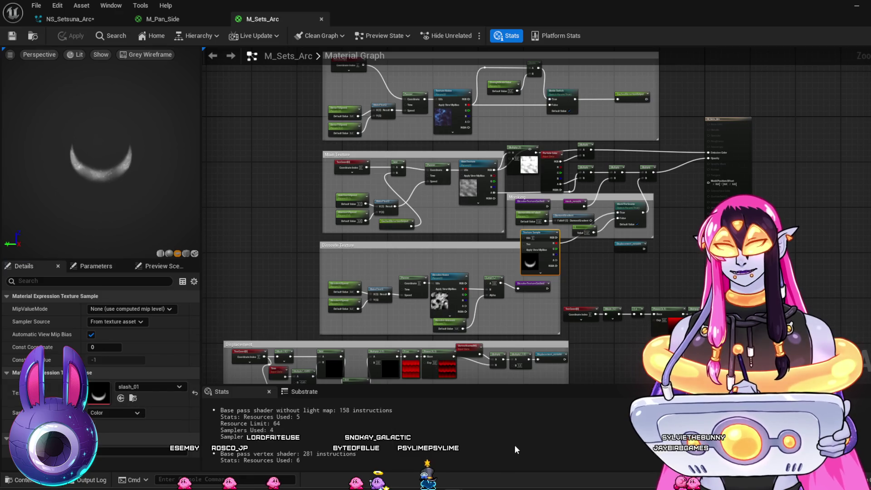
{"action": "key", "text": "ctrl+space"}
{"action": "left_click", "coordinate": [261, 255]}
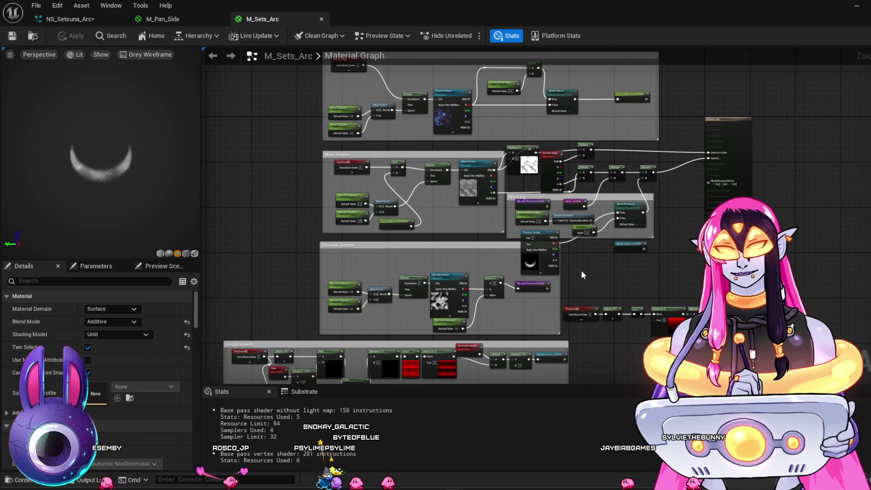
{"action": "key", "text": "ctrl+space"}
{"action": "key", "text": "ctrl+space"}
{"action": "left_click", "coordinate": [540, 247]}
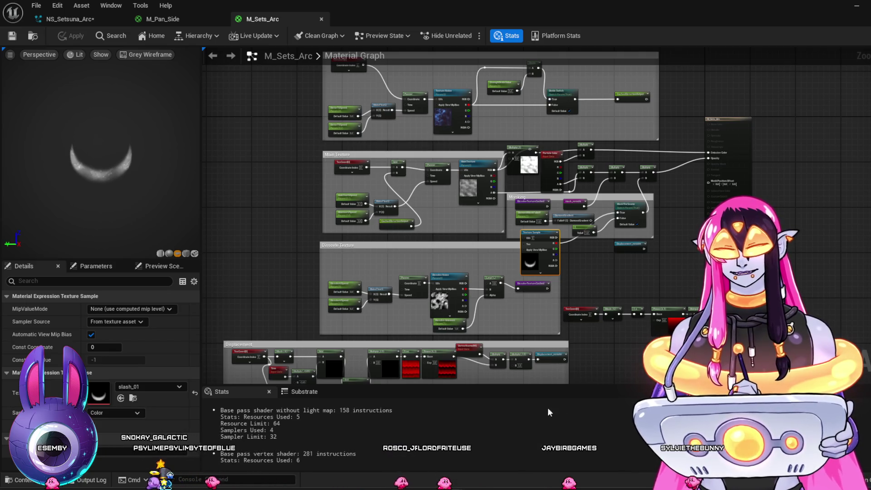
{"action": "key", "text": "ctrl+space"}
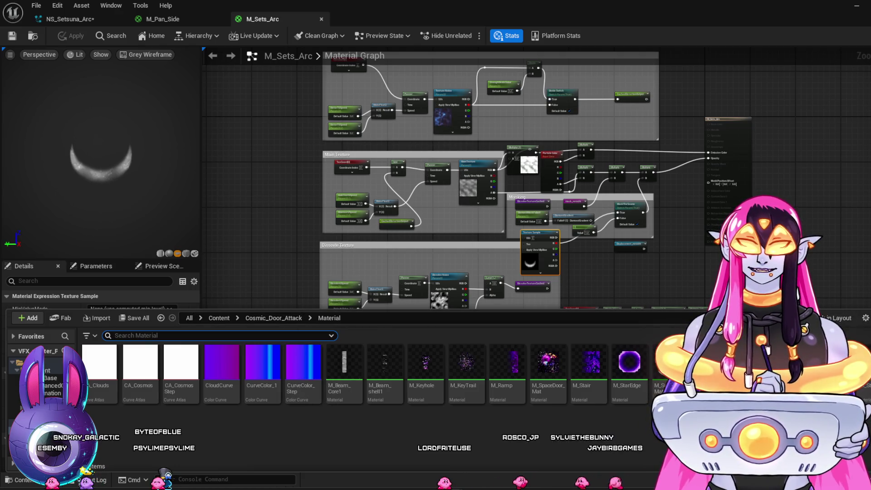
{"action": "left_click", "coordinate": [845, 269]}
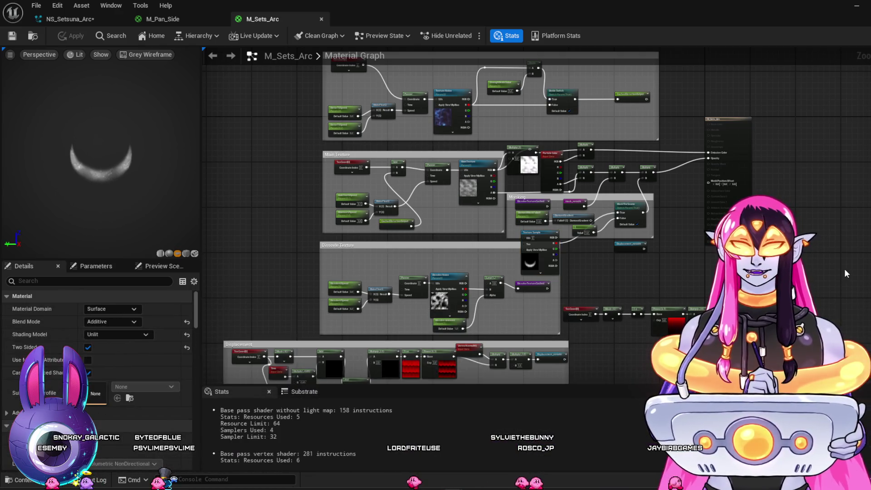
{"action": "key", "text": "ctrl+space"}
{"action": "left_click", "coordinate": [546, 258]}
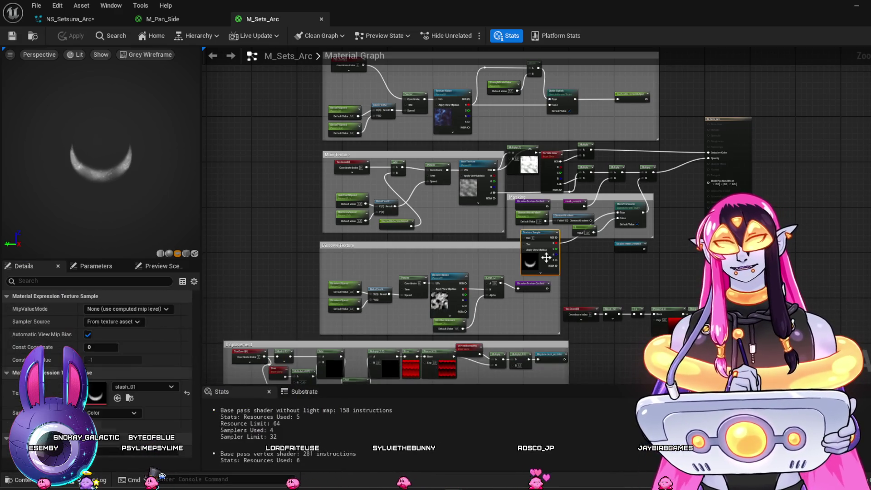
Step: Open the content drawer and browse into Content > Textures
{"action": "key", "text": "ctrl+space"}
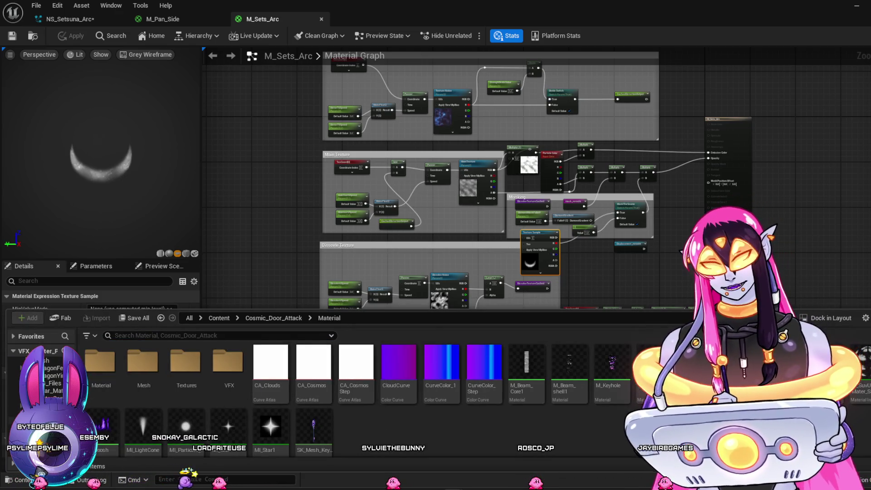
{"action": "double_click", "coordinate": [185, 363]}
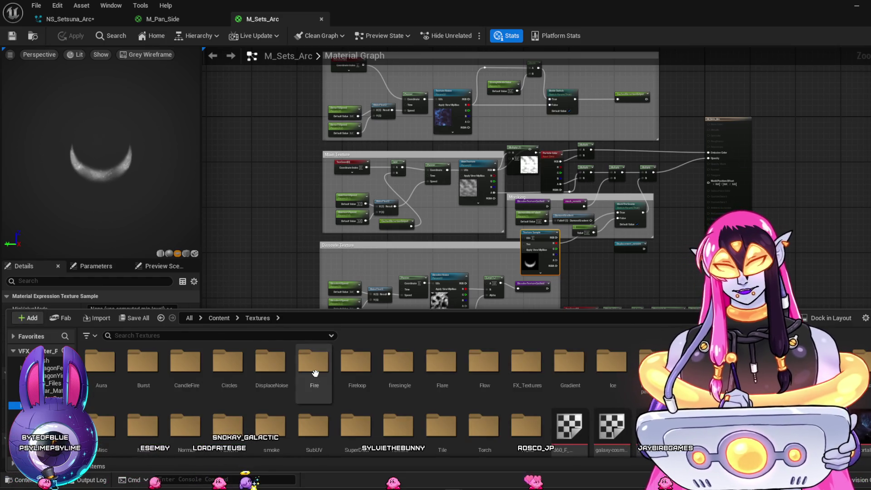
{"action": "scroll", "coordinate": [315, 373], "scroll_direction": "down", "scroll_amount": 2}
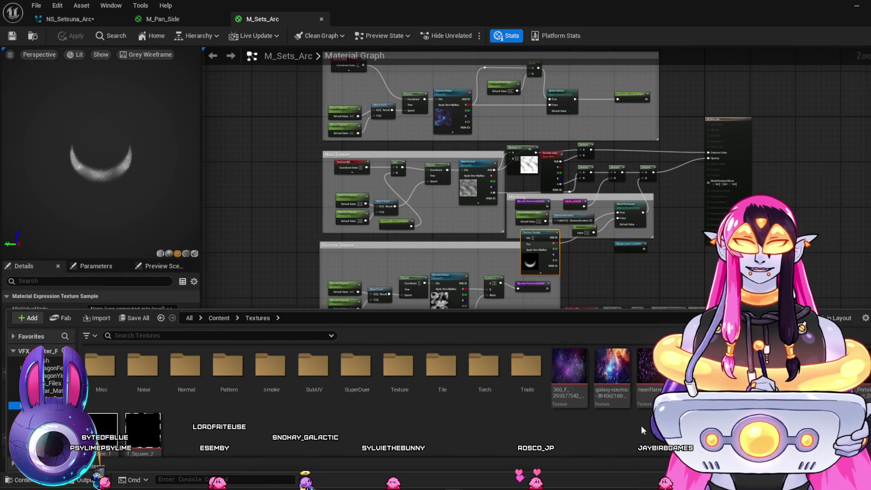
{"action": "scroll", "coordinate": [609, 426], "scroll_direction": "up", "scroll_amount": 2}
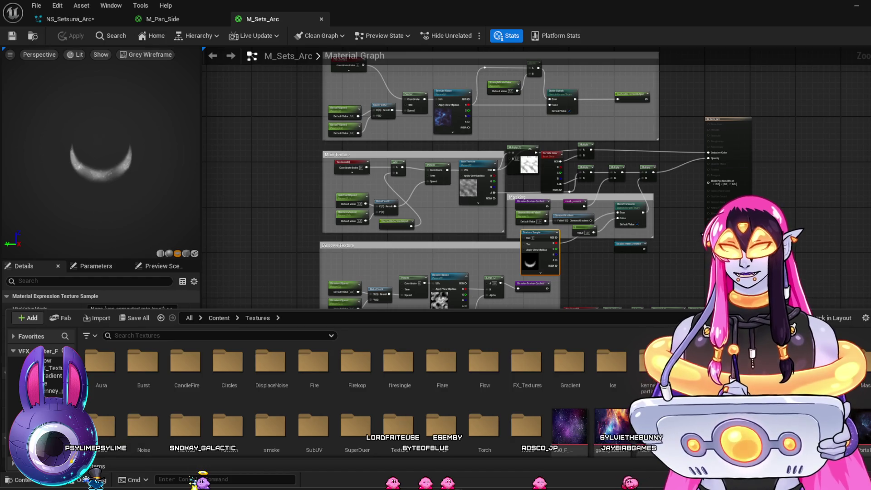
Step: Browse the Textures > Misc folder's textures, checking the Masks and Noise folders along the way
{"action": "double_click", "coordinate": [100, 426]}
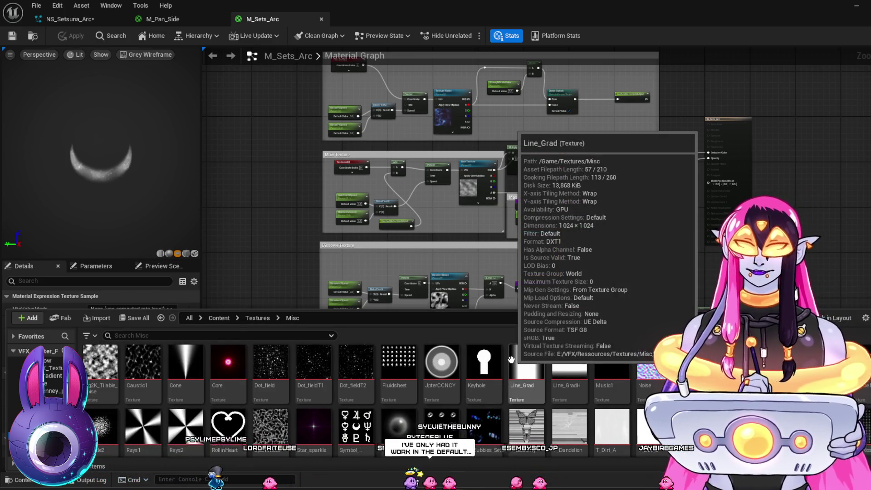
{"action": "scroll", "coordinate": [513, 360], "scroll_direction": "down", "scroll_amount": 5}
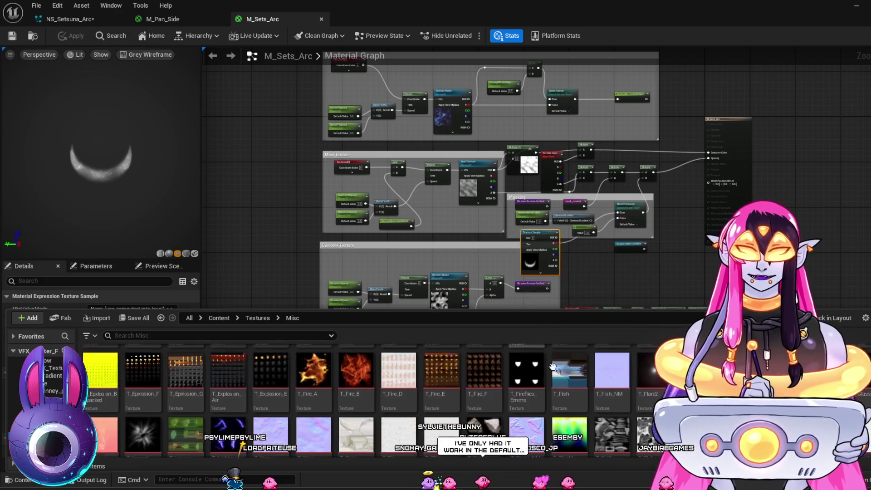
{"action": "scroll", "coordinate": [554, 367], "scroll_direction": "down", "scroll_amount": 5}
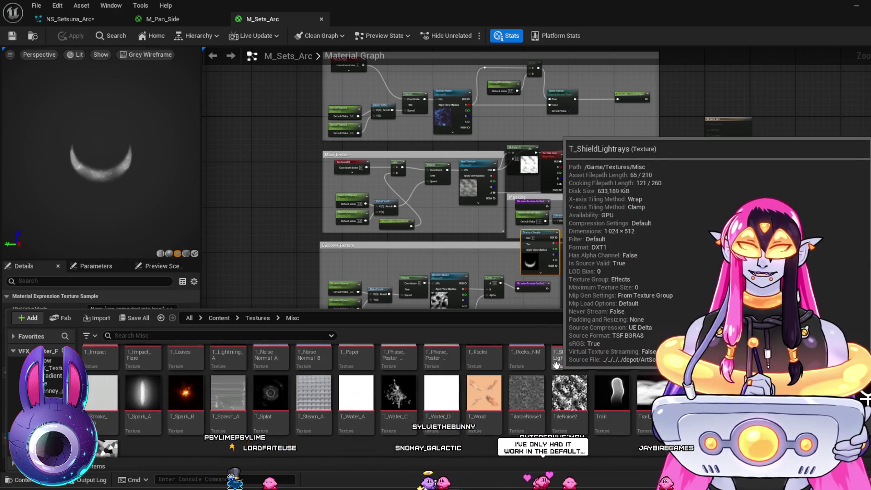
{"action": "scroll", "coordinate": [556, 366], "scroll_direction": "down", "scroll_amount": 1}
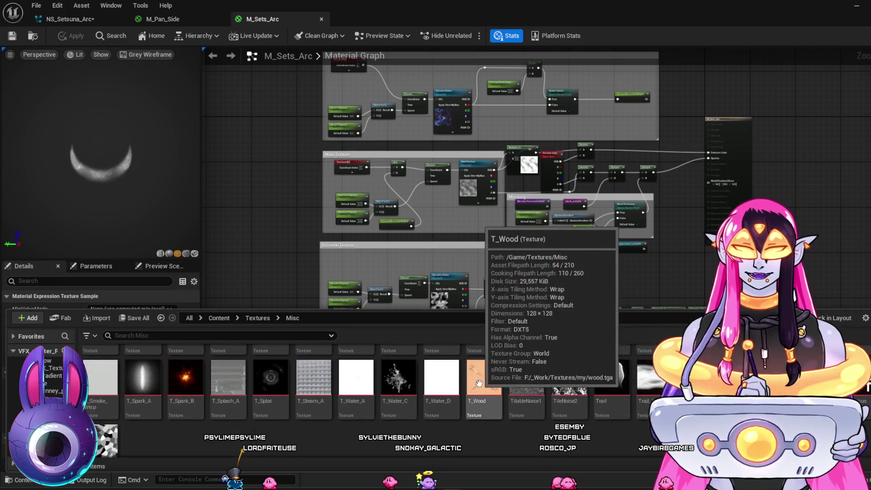
{"action": "scroll", "coordinate": [479, 383], "scroll_direction": "up", "scroll_amount": 2}
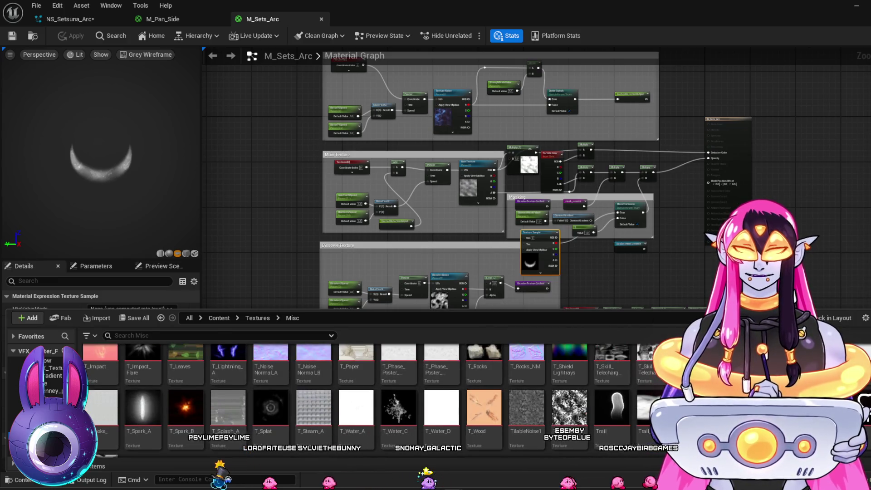
{"action": "scroll", "coordinate": [556, 384], "scroll_direction": "up", "scroll_amount": 4}
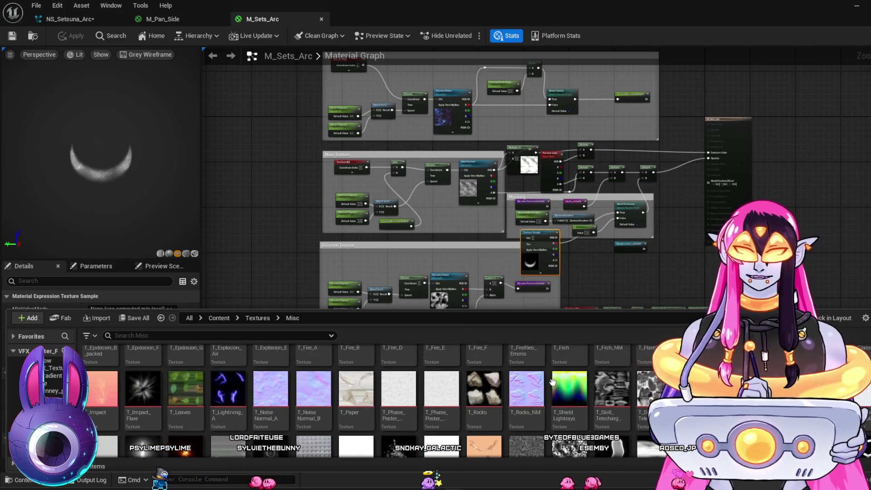
{"action": "scroll", "coordinate": [555, 384], "scroll_direction": "up", "scroll_amount": 5}
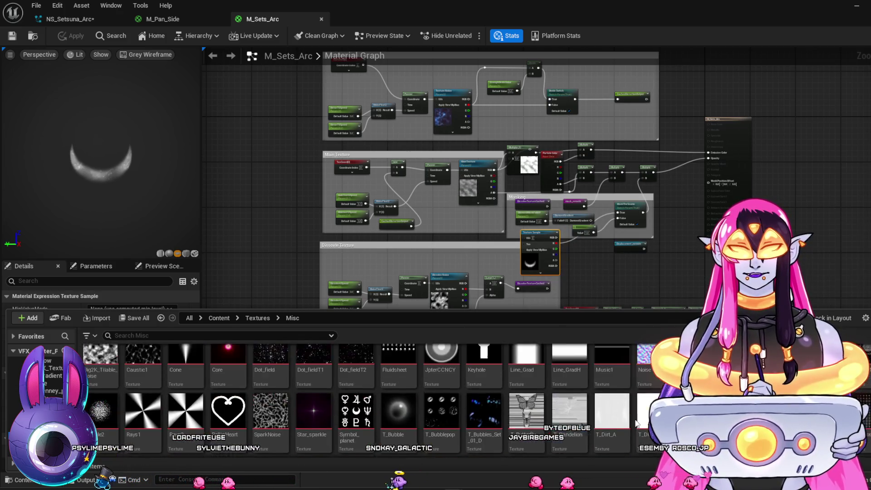
{"action": "scroll", "coordinate": [594, 412], "scroll_direction": "up", "scroll_amount": 1}
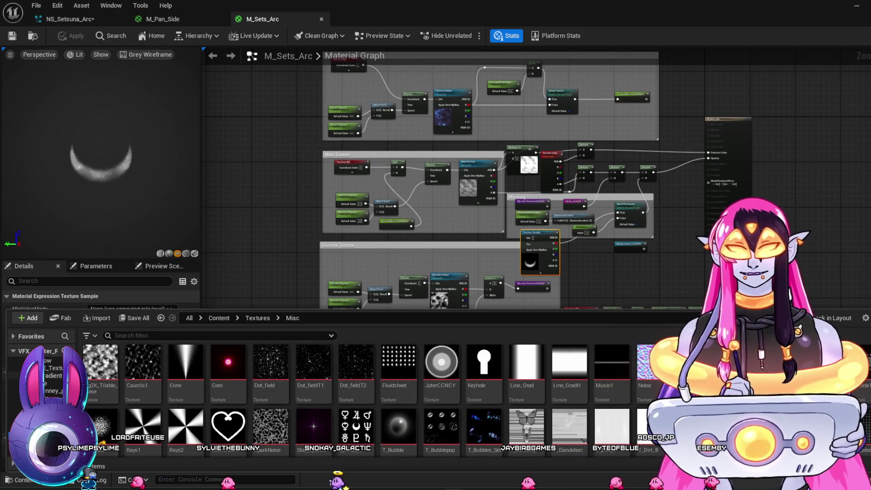
{"action": "left_click", "coordinate": [46, 427]}
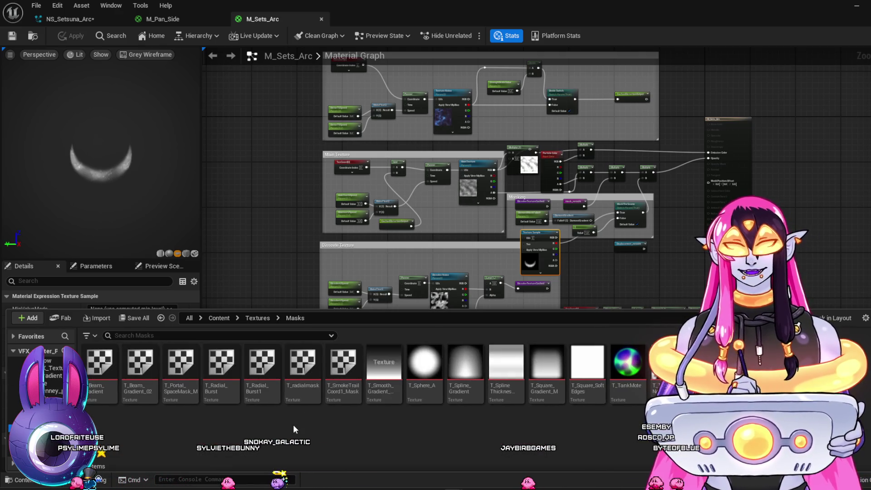
{"action": "left_click", "coordinate": [45, 437]}
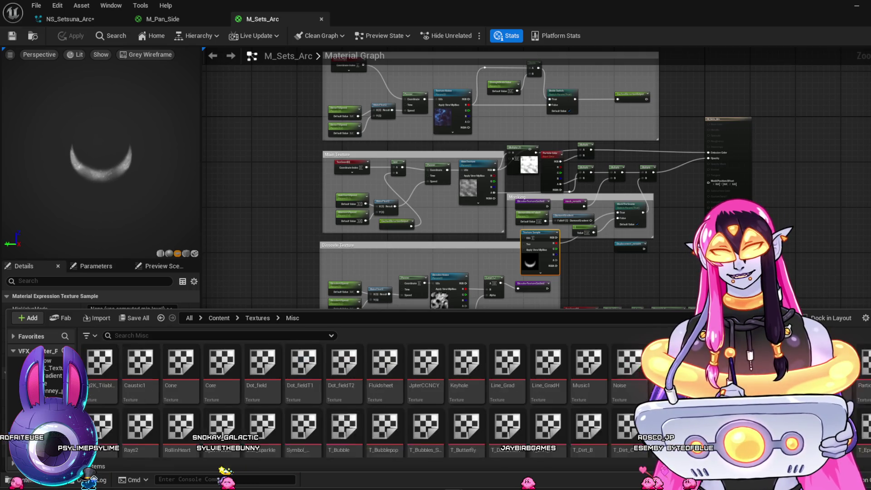
{"action": "left_click", "coordinate": [86, 448]}
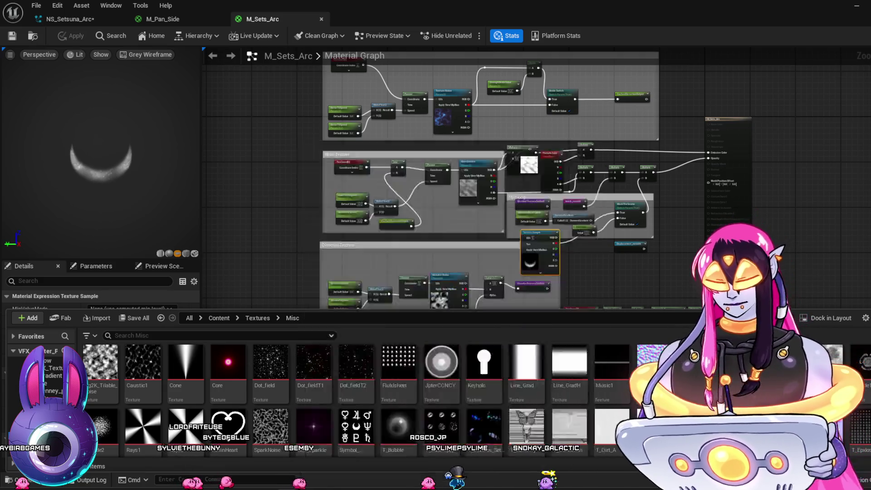
Step: Launch CLIP STUDIO from system search and start PAINT to open slash_02.png
{"action": "key", "text": "ctrl+p"}
{"action": "type", "text": "di"}
{"action": "type", "text": "p STUDIO"}
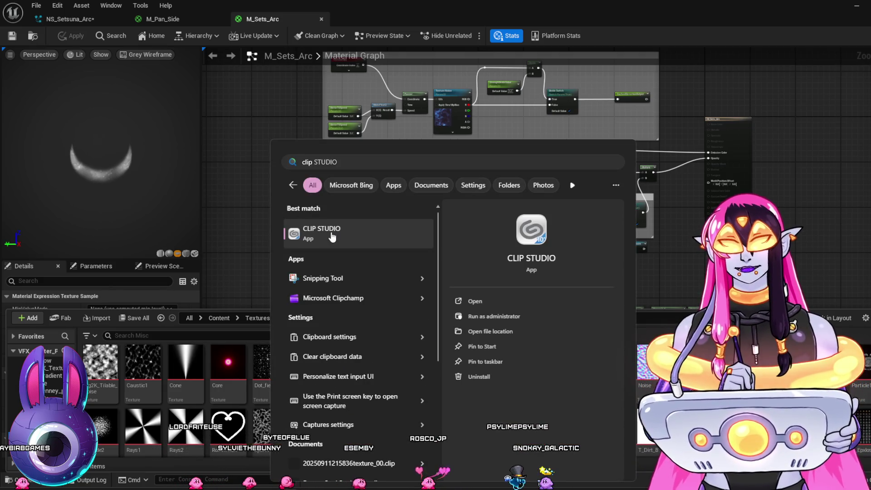
{"action": "left_click", "coordinate": [333, 235]}
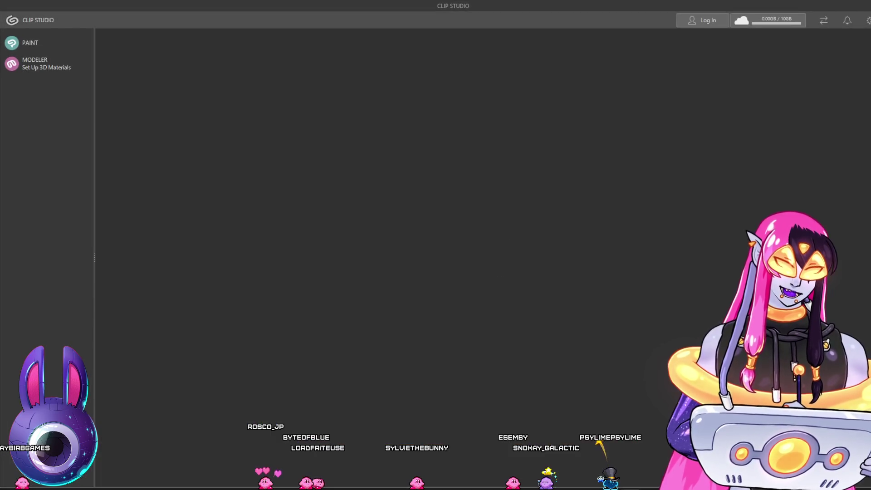
{"action": "left_click", "coordinate": [33, 43]}
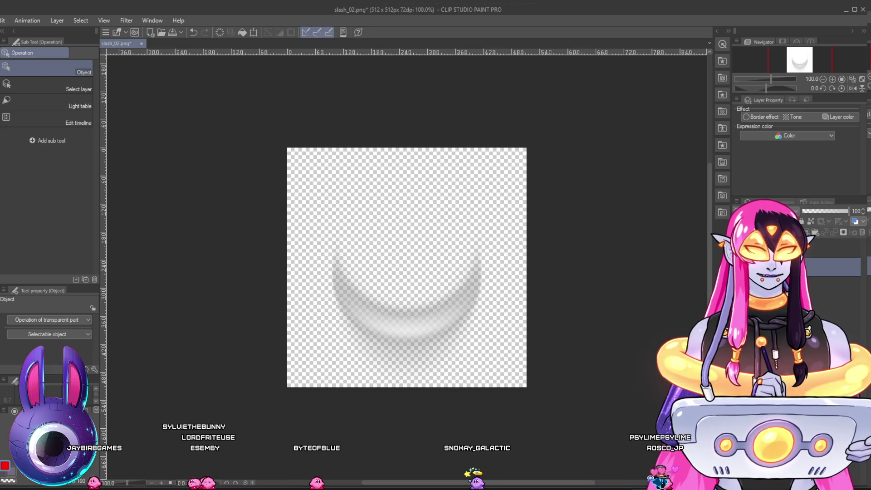
Step: Flood-fill the canvas behind the crescent with black
{"action": "key", "text": "g"}
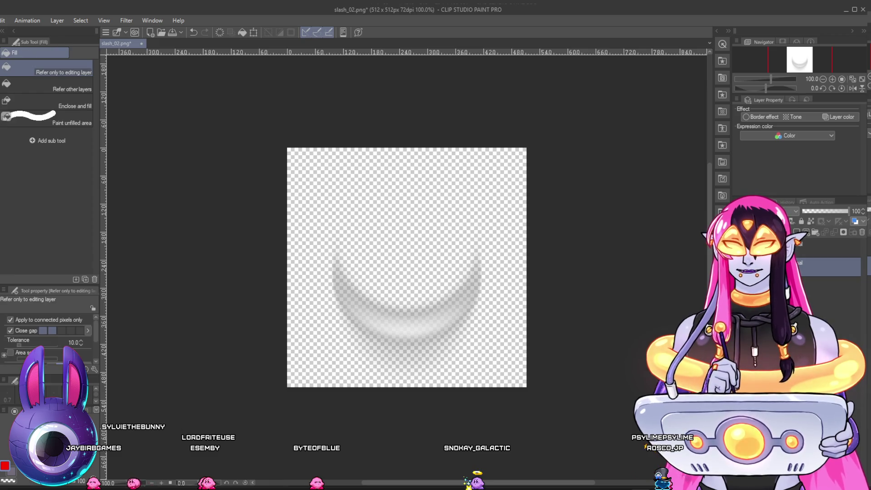
{"action": "left_click", "coordinate": [340, 213]}
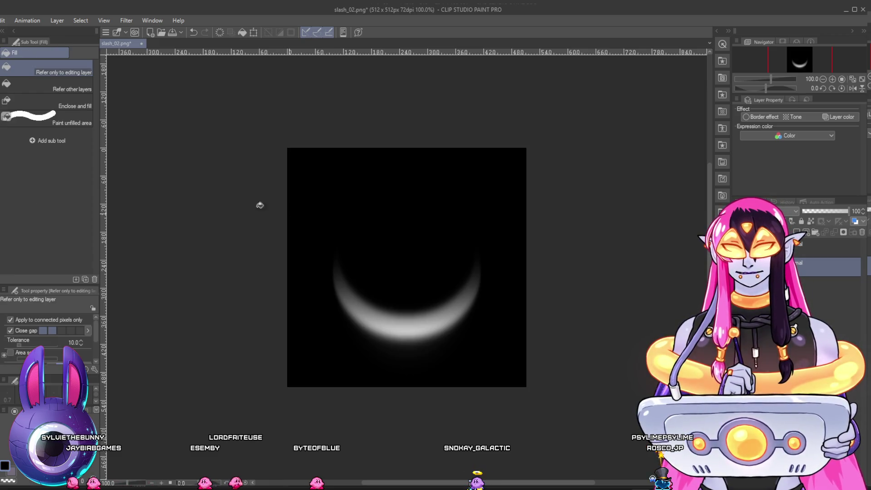
{"action": "left_click", "coordinate": [800, 250]}
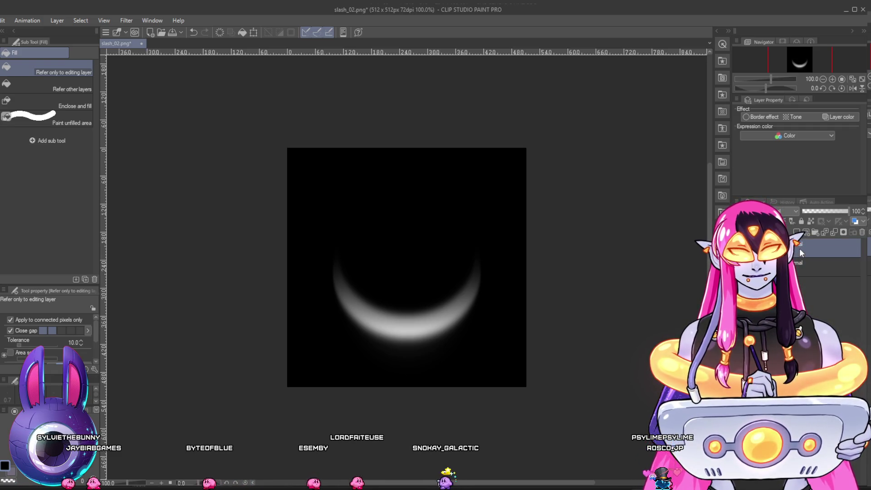
{"action": "key", "text": "ctrl+z"}
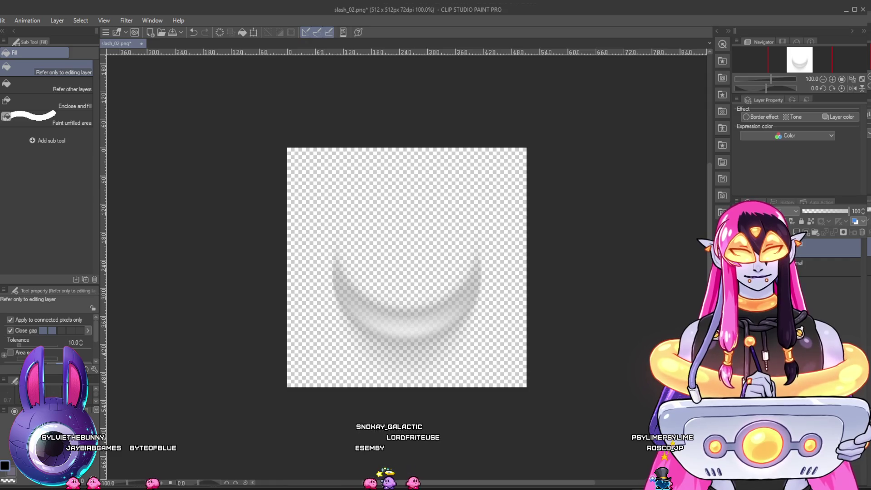
{"action": "left_click", "coordinate": [806, 276]}
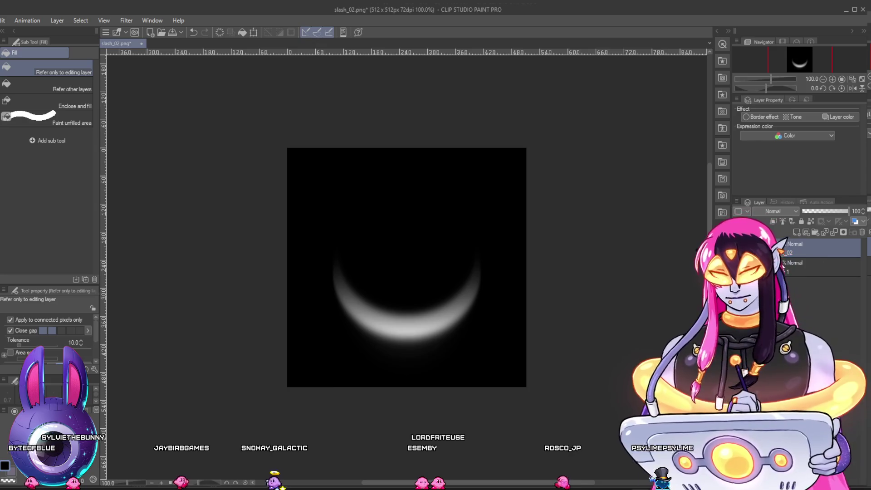
Step: Select the whole canvas and rotate the crescent 90° so it curves along the right side
{"action": "key", "text": "ctrl+t"}
{"action": "key", "text": "Return"}
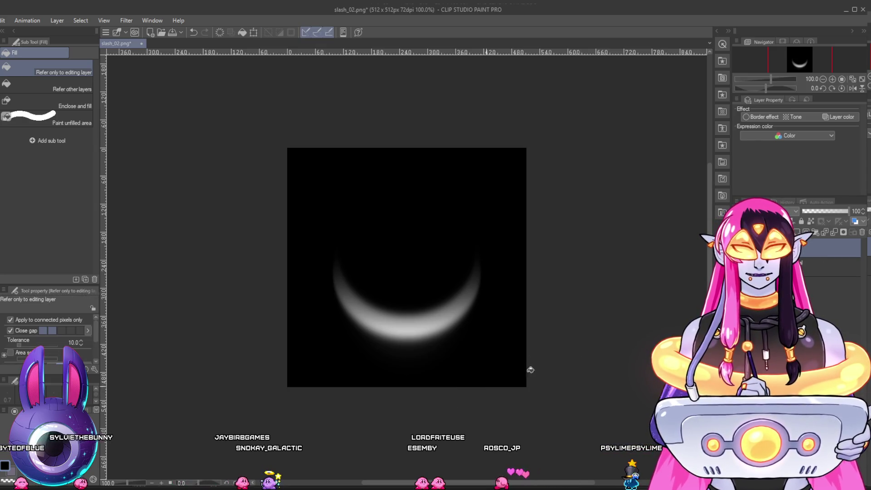
{"action": "key", "text": "m"}
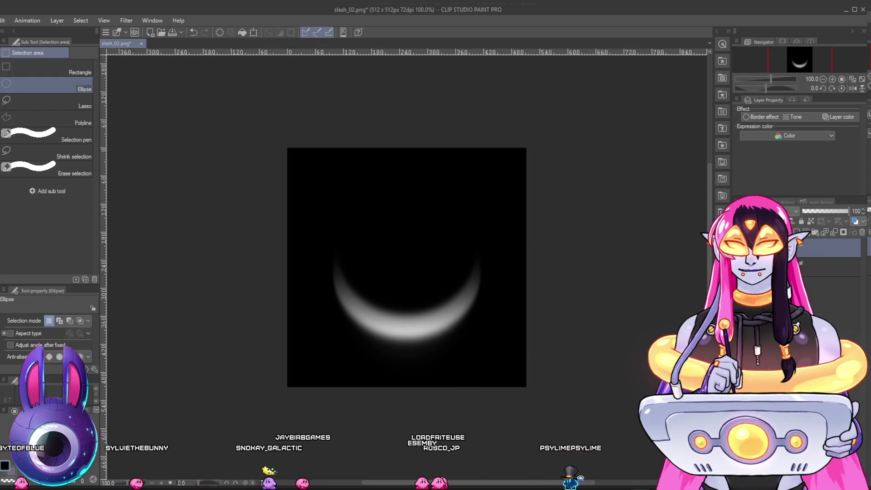
{"action": "left_click_drag", "start_coordinate": [260, 93], "coordinate": [641, 472]}
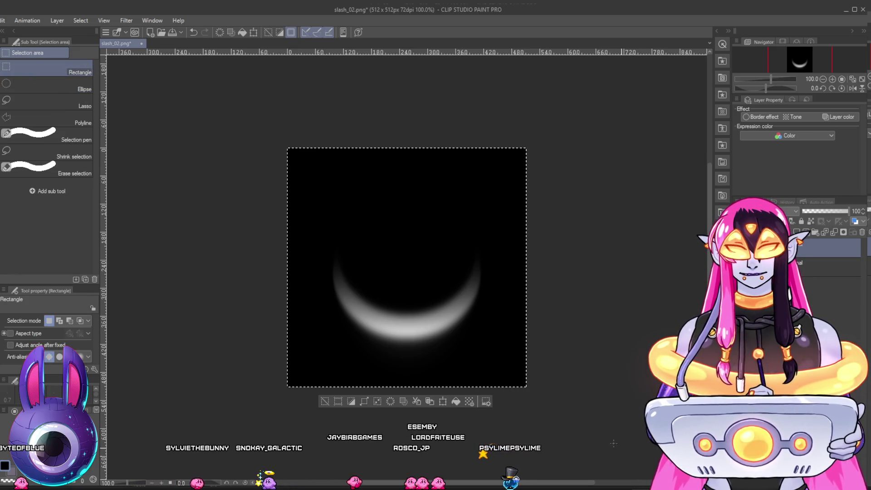
{"action": "key", "text": "t"}
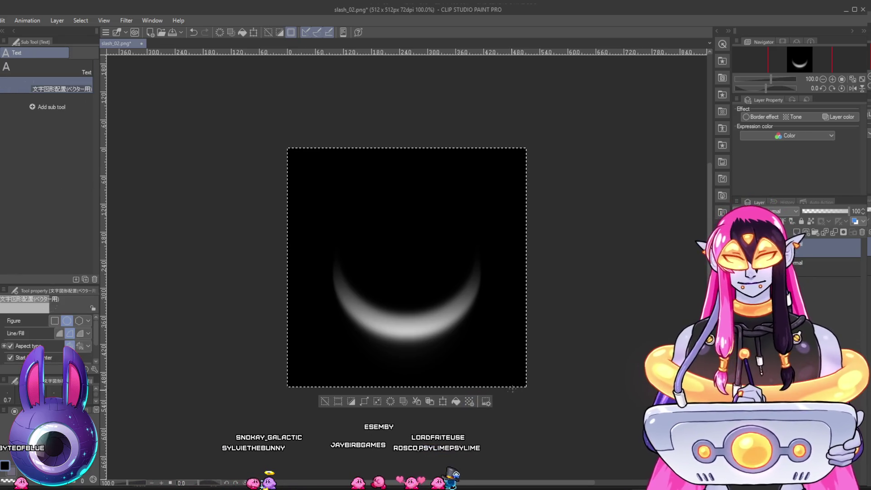
{"action": "key", "text": "ctrl+t"}
{"action": "mouse_move", "coordinate": [512, 389]}
{"action": "left_mouse_down"}
{"action": "mouse_move", "coordinate": [555, 366]}
{"action": "mouse_move", "coordinate": [534, 218]}
{"action": "mouse_move", "coordinate": [501, 181]}
{"action": "left_mouse_up"}
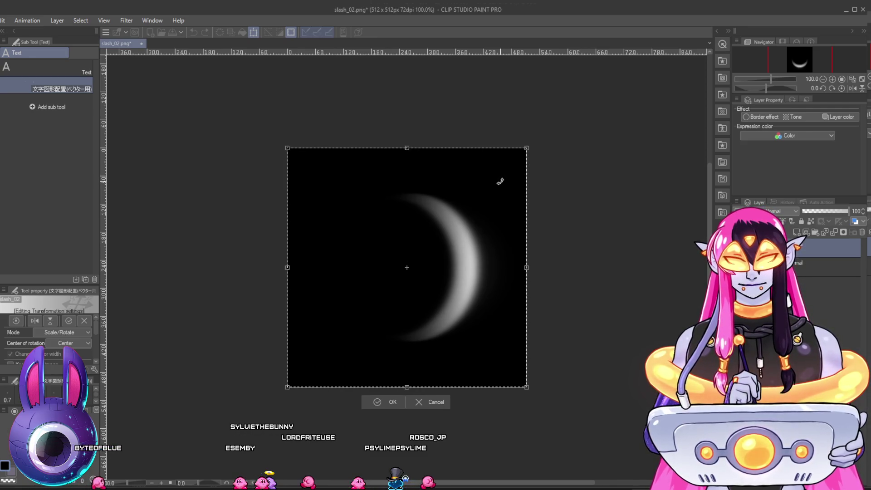
{"action": "left_click", "coordinate": [376, 402]}
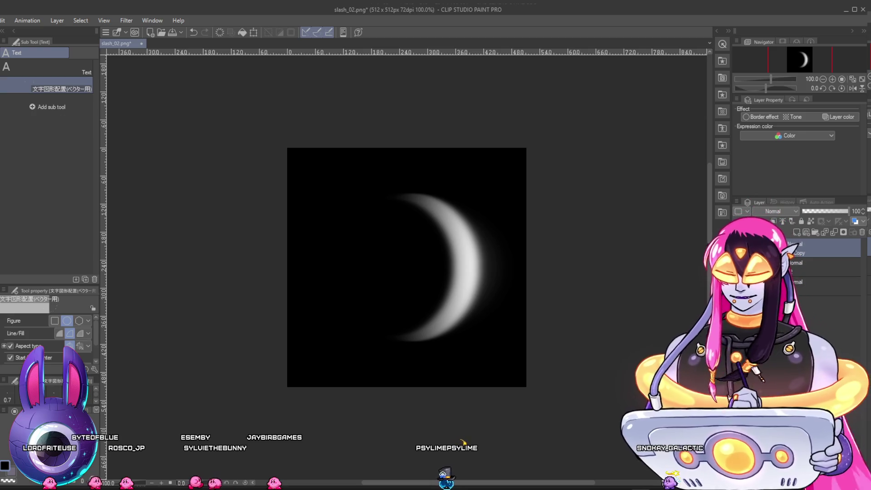
Step: Stretch the crescent wider to the left and taller up and down, fine-tune its right edge, and apply
{"action": "key", "text": "ctrl+t"}
{"action": "left_click_drag", "start_coordinate": [356, 267], "coordinate": [250, 273]}
{"action": "mouse_move", "coordinate": [446, 267]}
{"action": "left_mouse_down"}
{"action": "mouse_move", "coordinate": [459, 265]}
{"action": "mouse_move", "coordinate": [475, 283]}
{"action": "left_mouse_up"}
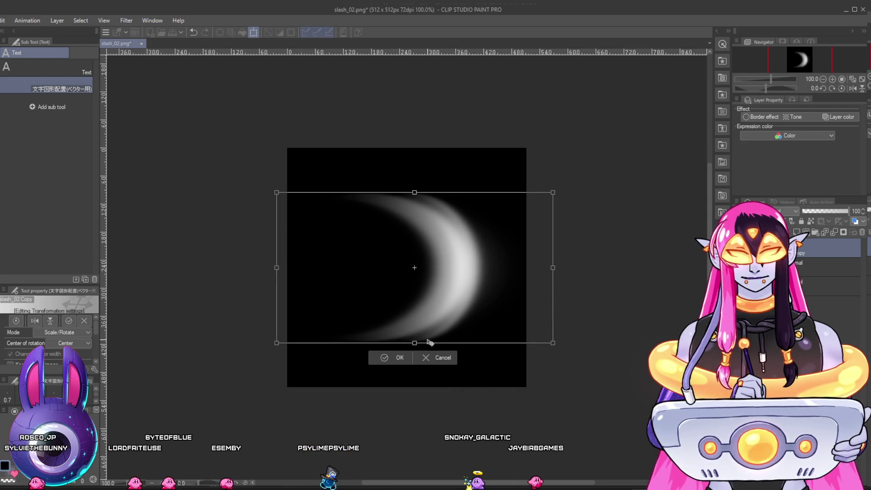
{"action": "left_click_drag", "start_coordinate": [412, 345], "coordinate": [415, 352]}
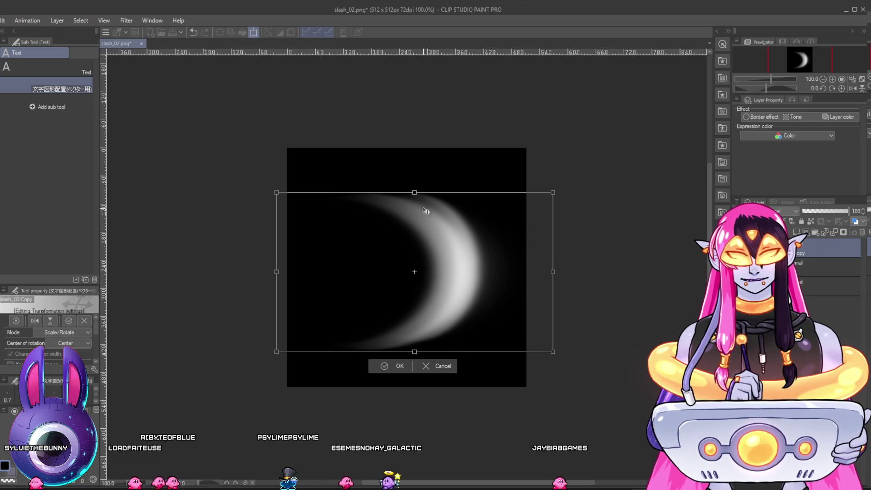
{"action": "left_click_drag", "start_coordinate": [414, 190], "coordinate": [416, 182]}
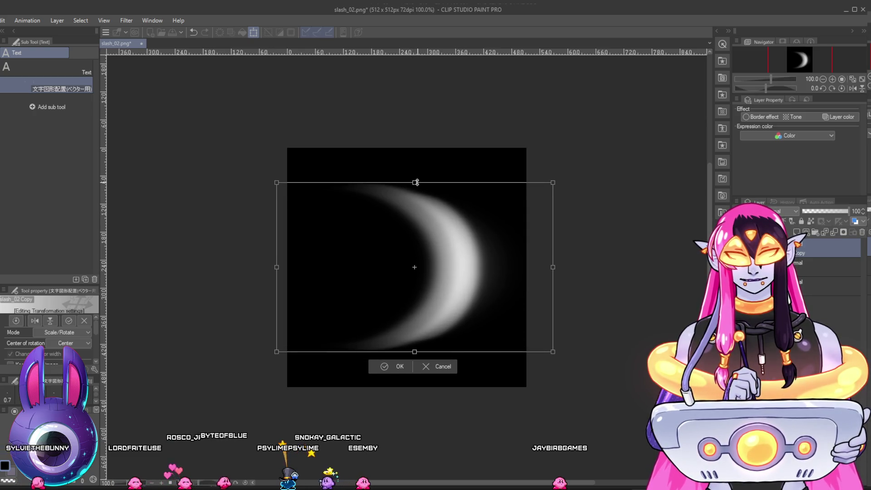
{"action": "left_click_drag", "start_coordinate": [553, 269], "coordinate": [543, 269]}
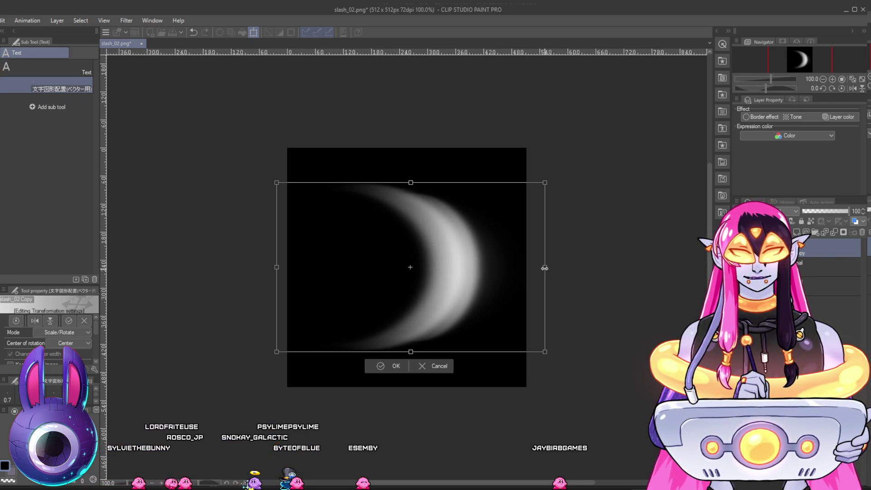
{"action": "left_click_drag", "start_coordinate": [546, 268], "coordinate": [549, 269]}
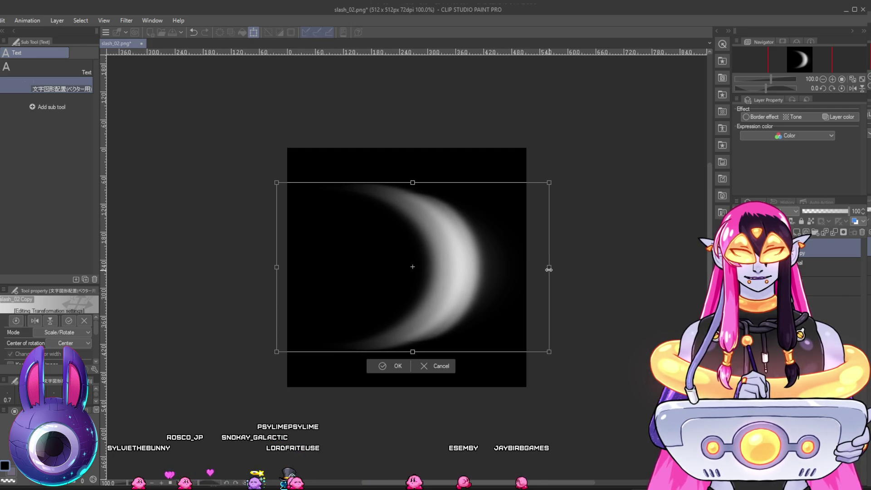
{"action": "left_click", "coordinate": [382, 367]}
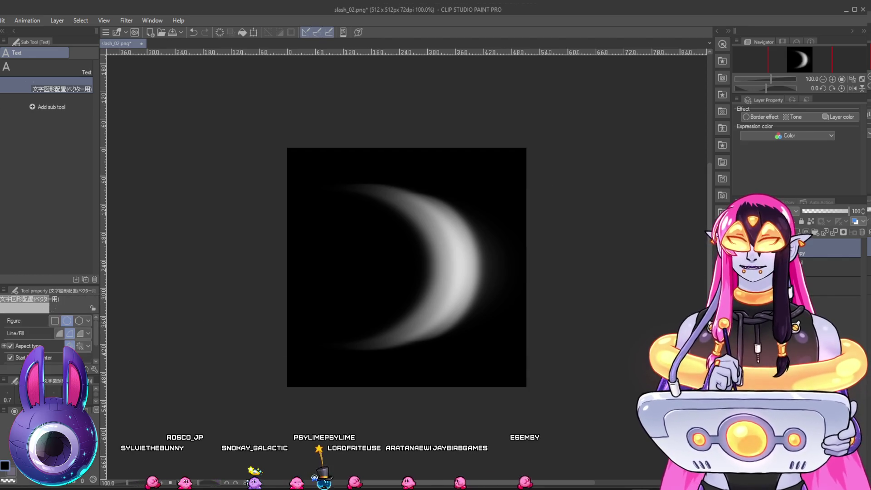
{"action": "key", "text": "e"}
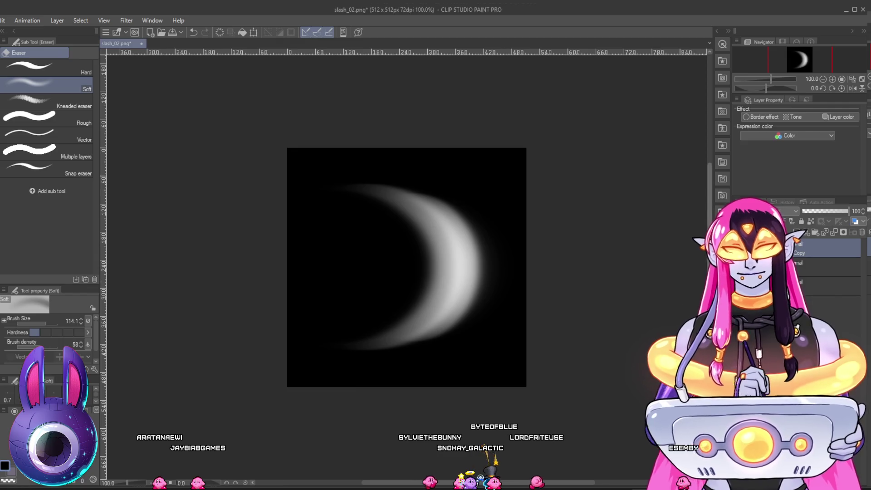
Step: Stretch the crescent a little further left and nudge it right, lengthening its faded tails
{"action": "key", "text": "ctrl+t"}
{"action": "key", "text": "Right"}
{"action": "key", "text": "Right"}
{"action": "key", "text": "Right"}
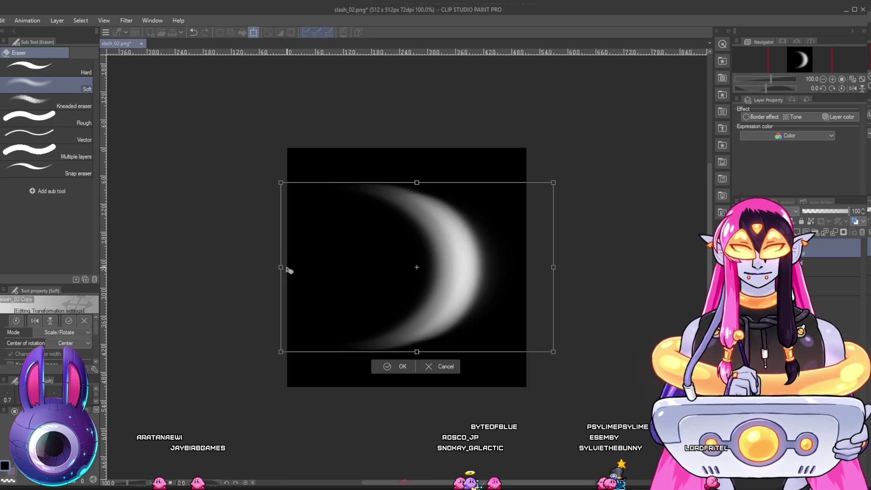
{"action": "left_click_drag", "start_coordinate": [281, 267], "coordinate": [256, 268]}
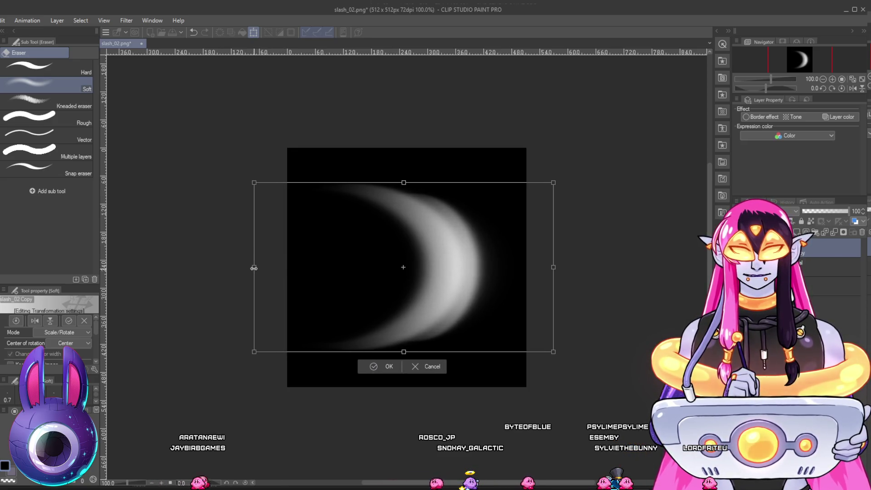
{"action": "key", "text": "Right"}
{"action": "key", "text": "Right"}
{"action": "key", "text": "Right"}
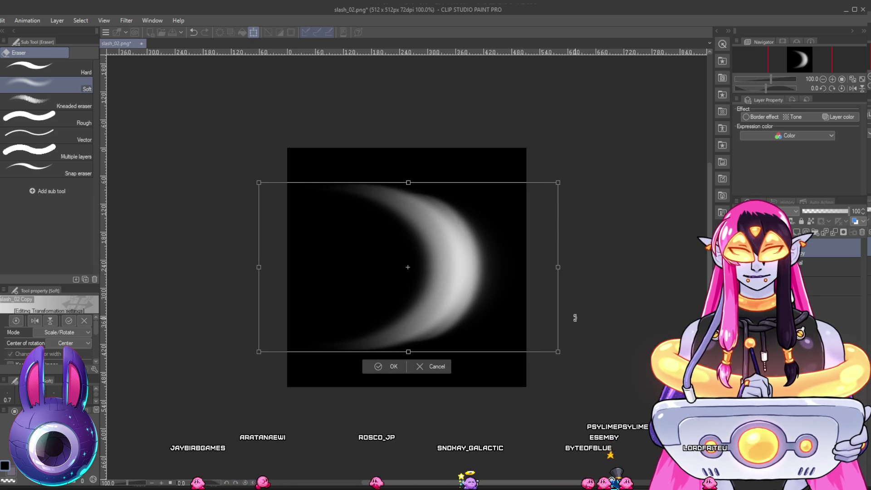
{"action": "left_click", "coordinate": [377, 367]}
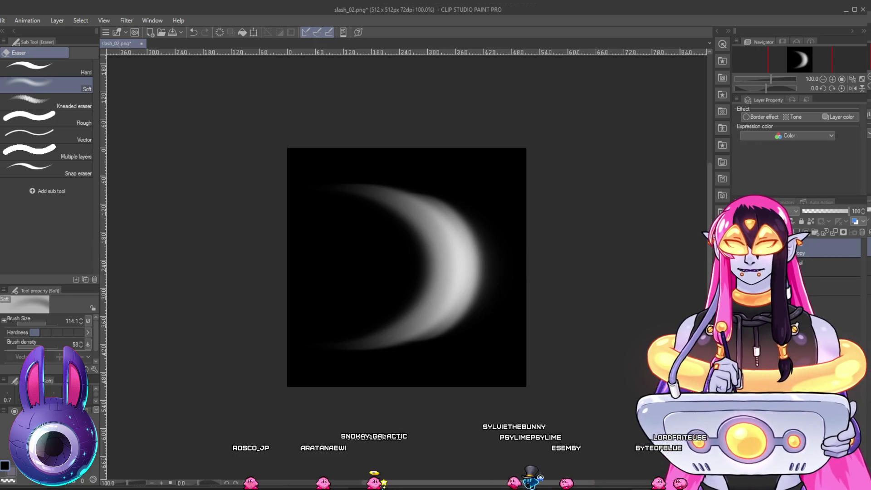
Step: Lay a horizontal symmetry ruler through the crescent and nudge its centre Y down one pixel
{"action": "key", "text": "u"}
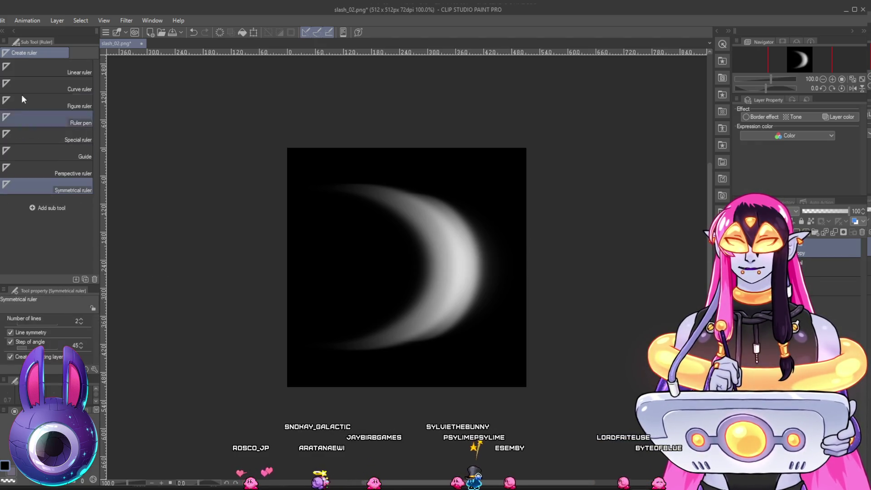
{"action": "left_click_drag", "start_coordinate": [263, 273], "coordinate": [644, 284]}
{"action": "key", "text": "o"}
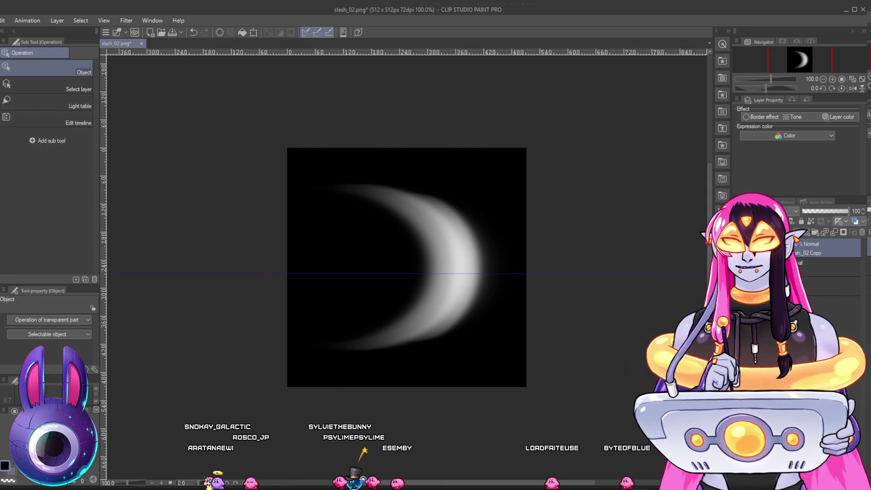
{"action": "left_click", "coordinate": [257, 274]}
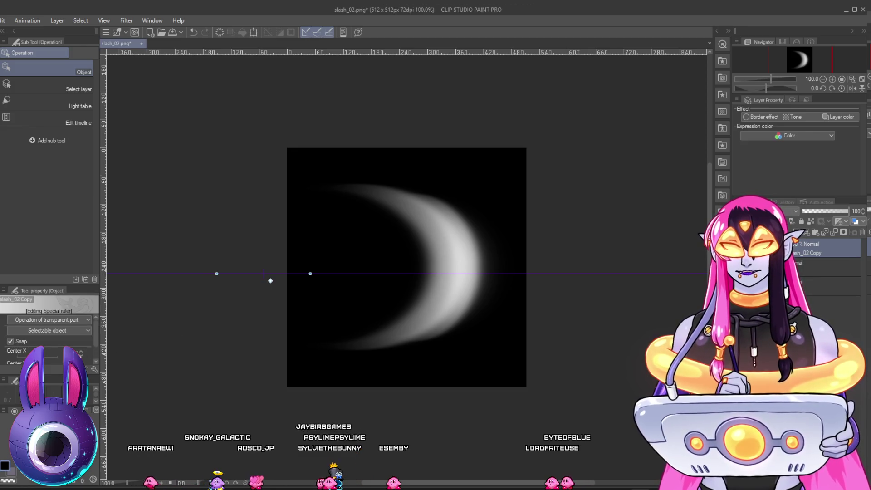
{"action": "left_click_drag", "start_coordinate": [93, 335], "coordinate": [96, 344]}
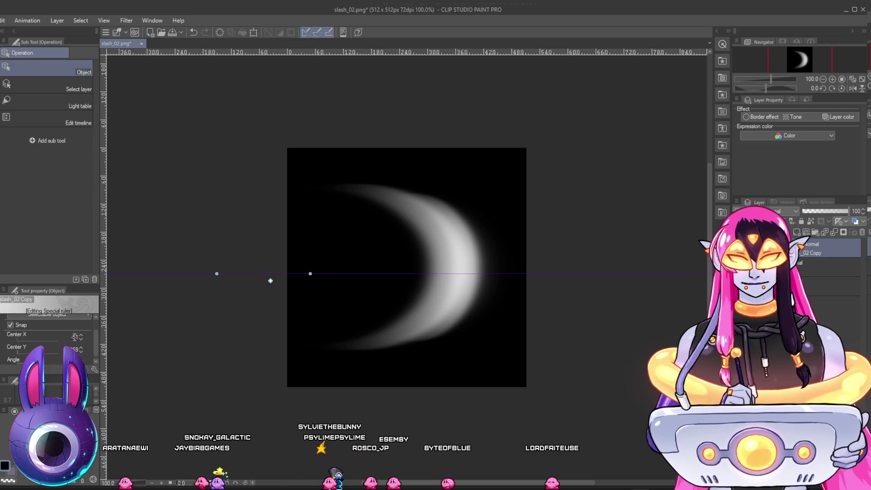
{"action": "left_click", "coordinate": [81, 348]}
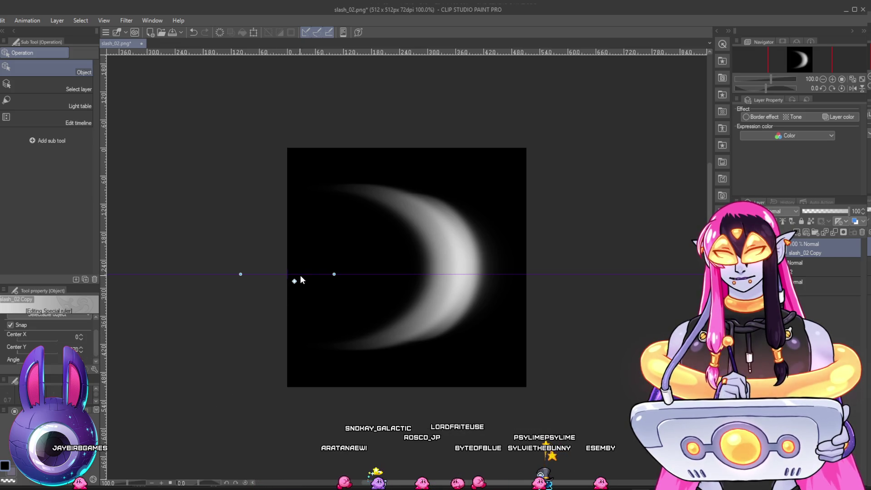
Step: Move the symmetry ruler to Center Y 256, the canvas's vertical midpoint, and zoom in
{"action": "left_click_drag", "start_coordinate": [295, 386], "coordinate": [278, 385]}
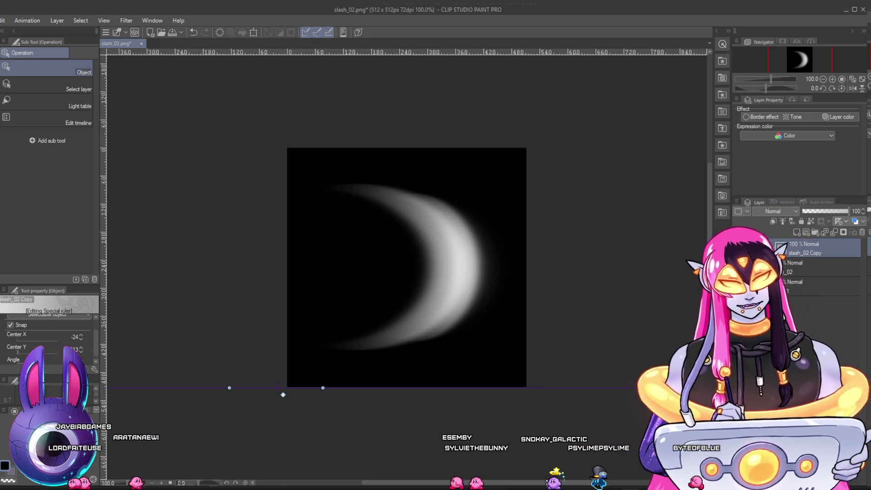
{"action": "left_click_drag", "start_coordinate": [283, 395], "coordinate": [283, 275]}
{"action": "scroll", "coordinate": [481, 313], "scroll_direction": "up", "scroll_amount": 1}
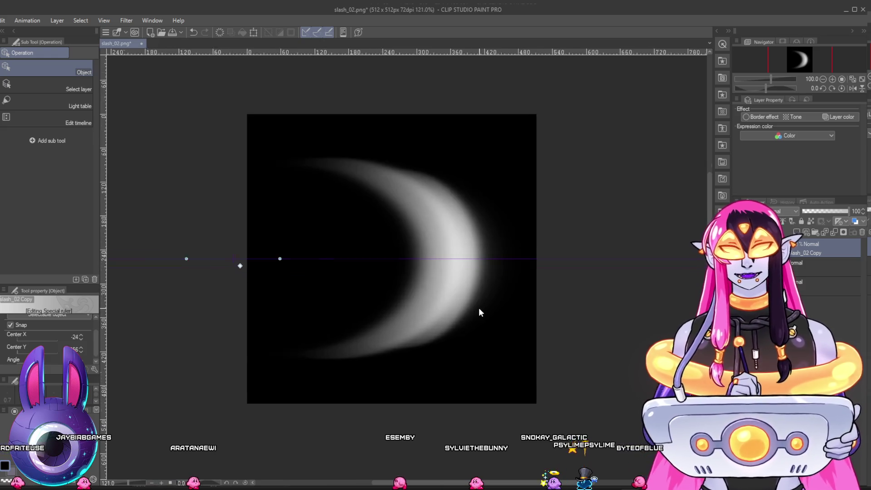
{"action": "scroll", "coordinate": [480, 313], "scroll_direction": "up", "scroll_amount": 3}
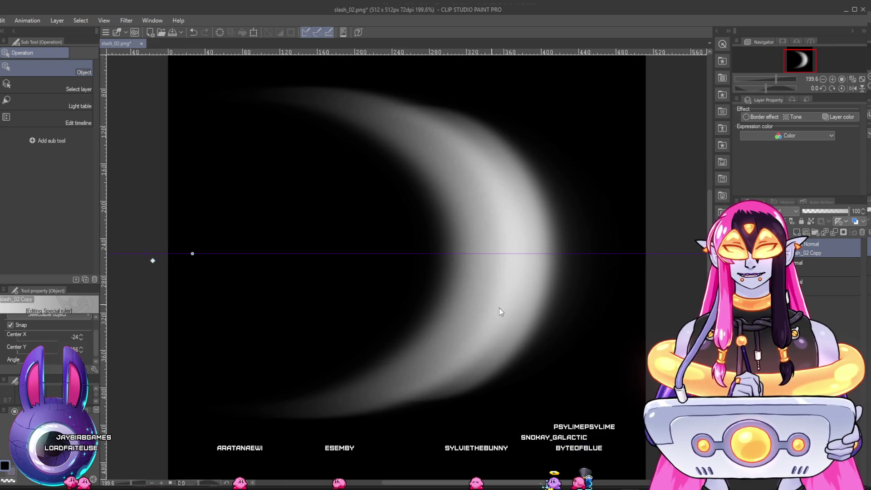
{"action": "key", "text": "j"}
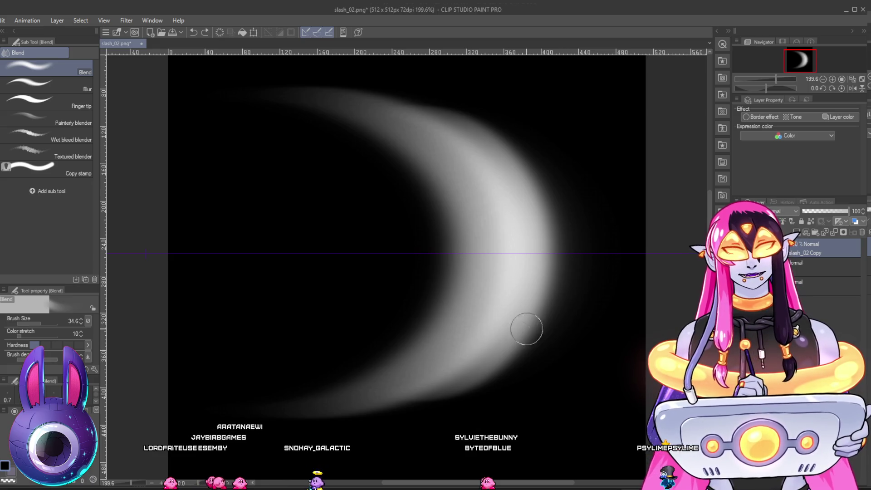
{"action": "mouse_move", "coordinate": [510, 318]}
{"action": "left_mouse_down"}
{"action": "mouse_move", "coordinate": [431, 374]}
{"action": "mouse_move", "coordinate": [485, 327]}
{"action": "mouse_move", "coordinate": [375, 391]}
{"action": "left_mouse_up"}
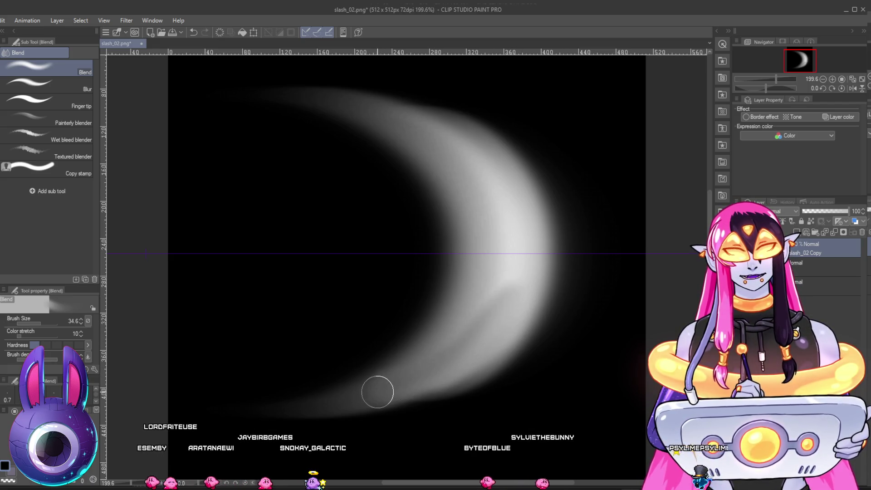
{"action": "left_click_drag", "start_coordinate": [513, 345], "coordinate": [520, 339]}
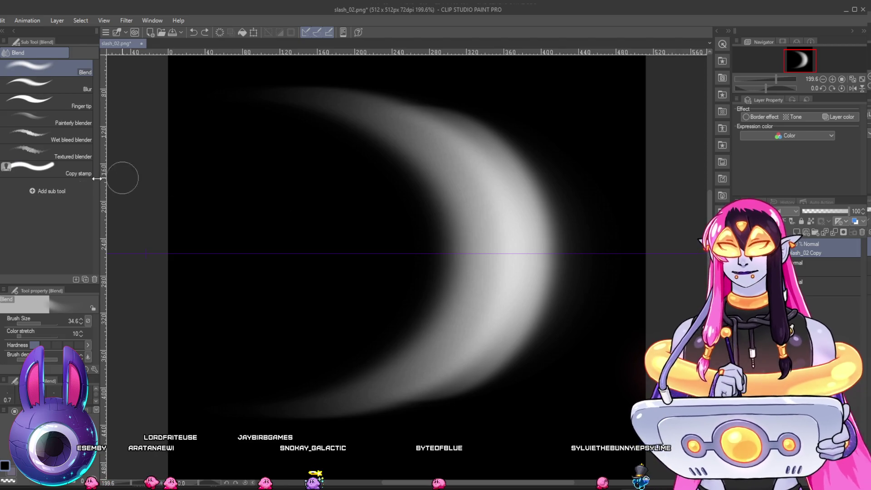
{"action": "left_click", "coordinate": [47, 167]}
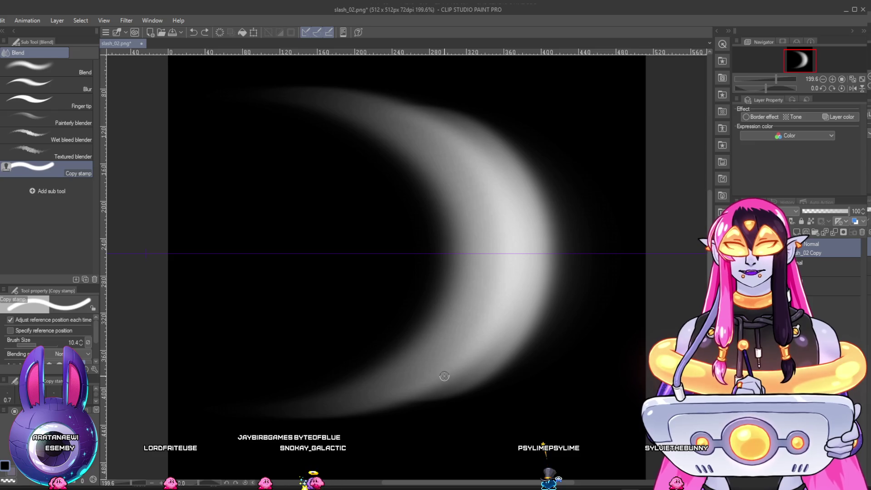
{"action": "key", "text": "ctrl+z"}
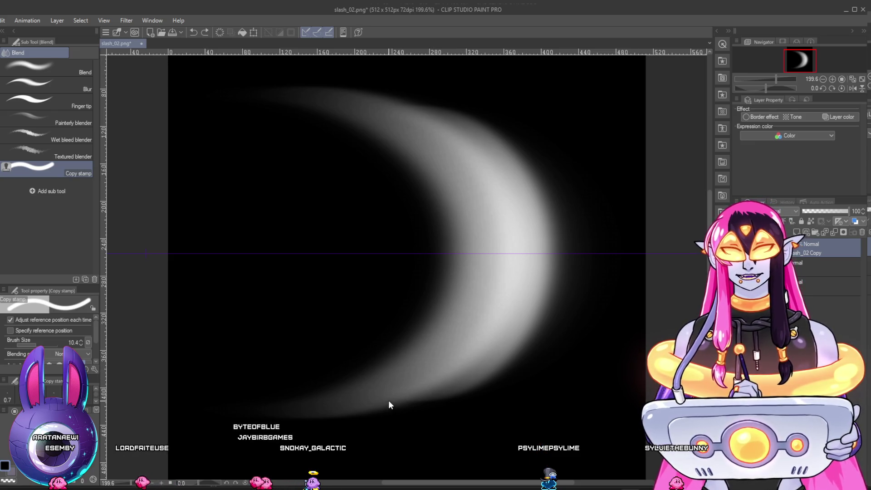
{"action": "key", "text": "p"}
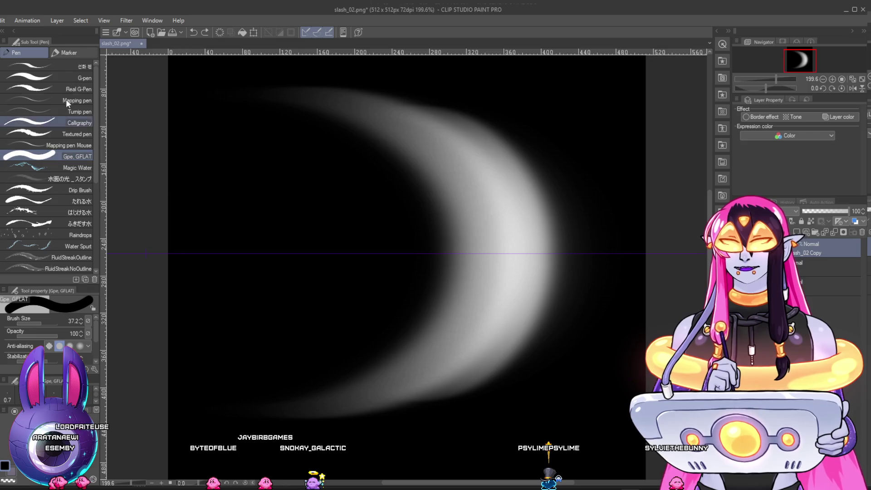
{"action": "key", "text": "b"}
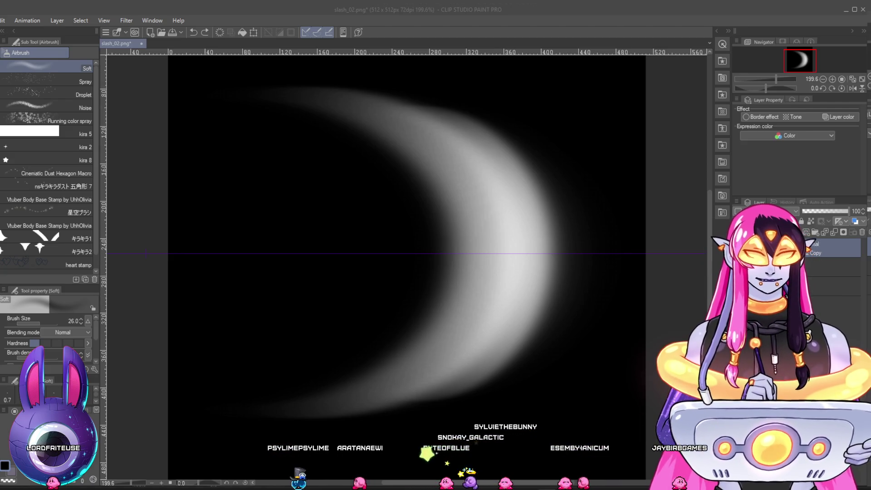
{"action": "left_click", "coordinate": [447, 276]}
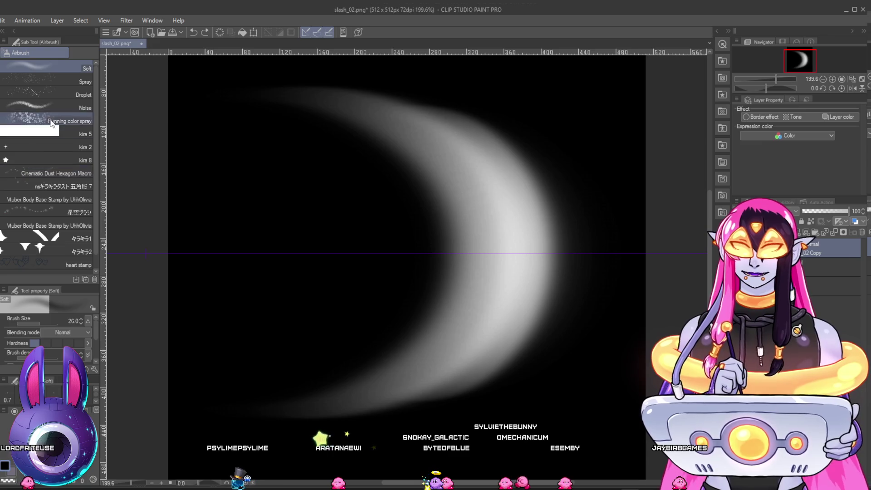
{"action": "left_click_drag", "start_coordinate": [482, 348], "coordinate": [459, 379]}
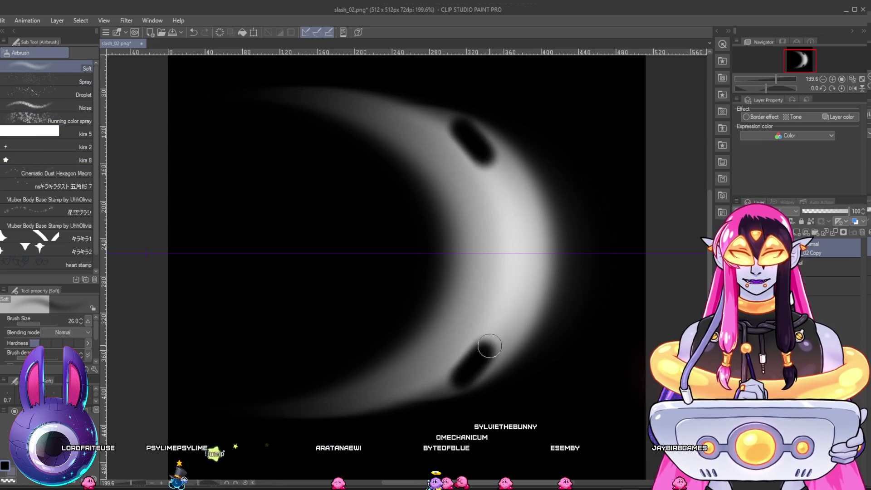
{"action": "key", "text": "ctrl+z"}
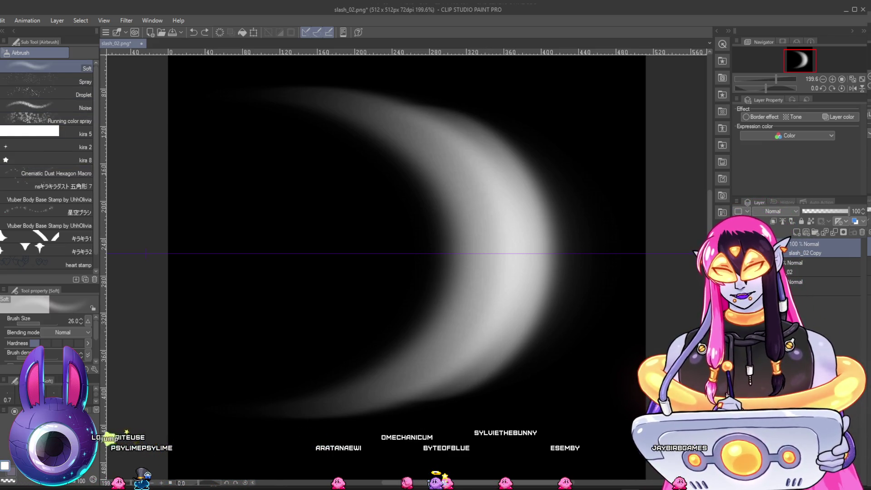
{"action": "left_click_drag", "start_coordinate": [488, 352], "coordinate": [458, 384]}
{"action": "key", "text": "ctrl+z"}
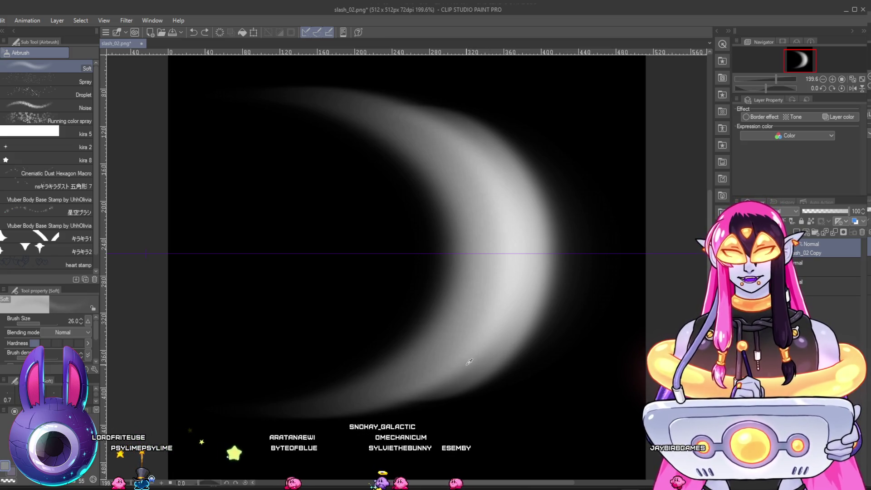
{"action": "mouse_move", "coordinate": [488, 336]}
{"action": "left_mouse_down"}
{"action": "mouse_move", "coordinate": [456, 375]}
{"action": "mouse_move", "coordinate": [420, 397]}
{"action": "mouse_move", "coordinate": [532, 323]}
{"action": "left_mouse_up"}
{"action": "key", "text": "ctrl+z"}
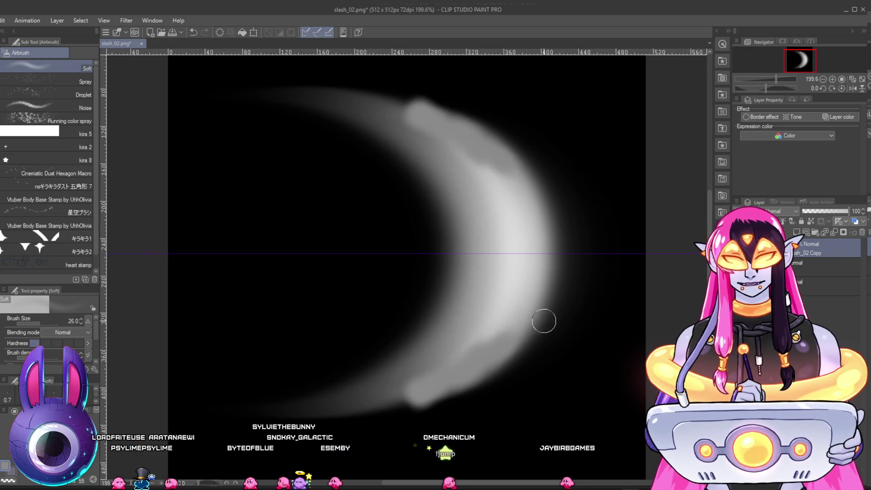
{"action": "key", "text": "ctrl+z"}
{"action": "key", "text": "ctrl+z"}
{"action": "key", "text": "ctrl+z"}
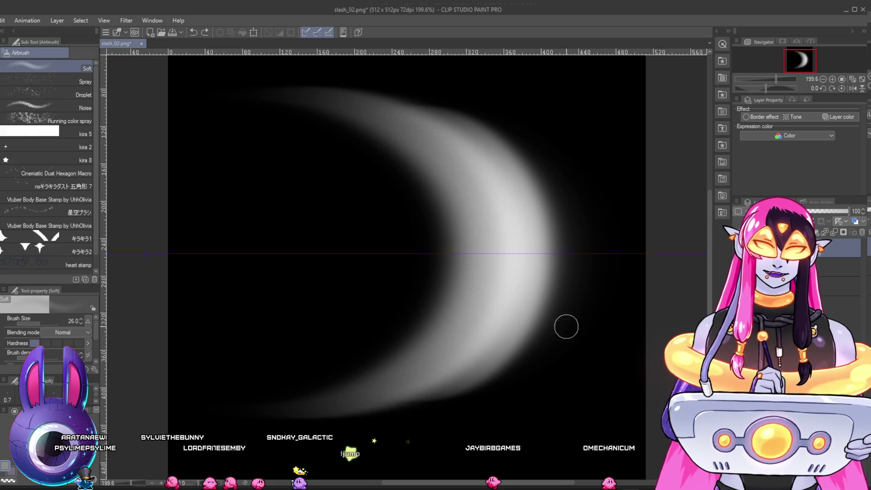
{"action": "mouse_move", "coordinate": [524, 320]}
{"action": "left_mouse_down"}
{"action": "mouse_move", "coordinate": [497, 356]}
{"action": "mouse_move", "coordinate": [510, 344]}
{"action": "mouse_move", "coordinate": [425, 393]}
{"action": "left_mouse_up"}
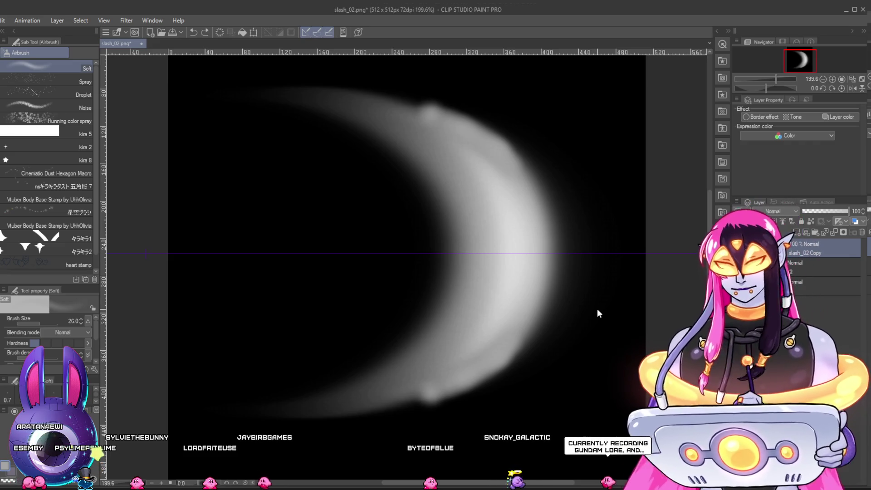
{"action": "key", "text": "ctrl+z"}
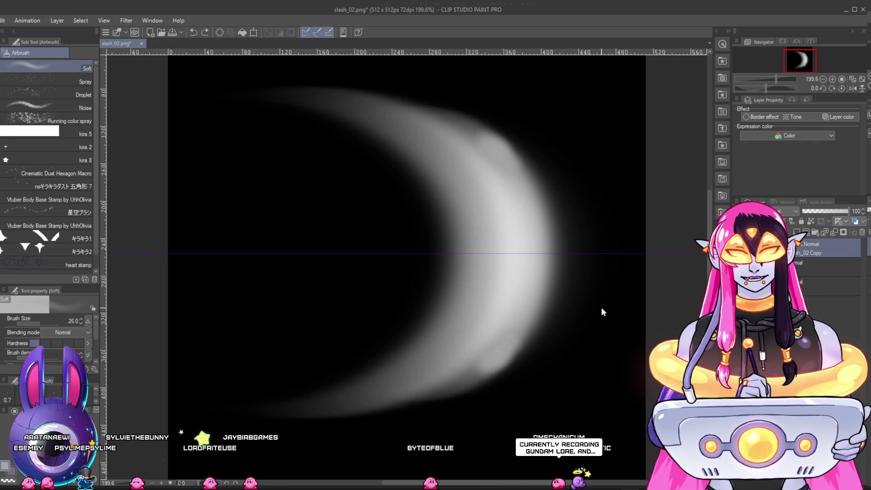
{"action": "key", "text": "ctrl+z"}
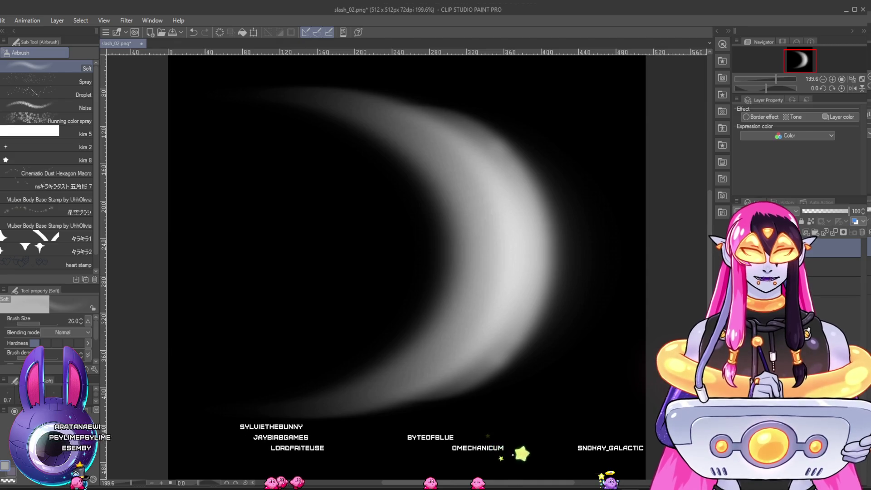
{"action": "key", "text": "ctrl+shift+t"}
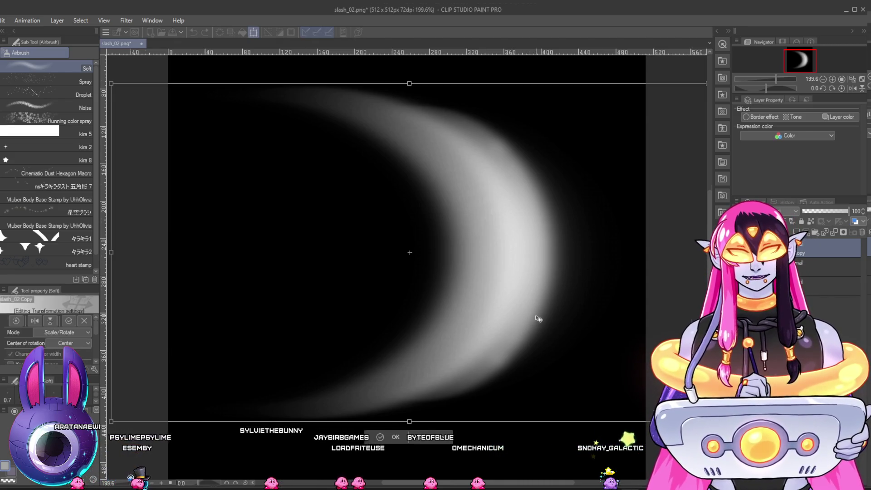
Step: Stretch the crescent slightly wider and slightly taller up and down
{"action": "scroll", "coordinate": [539, 319], "scroll_direction": "down", "scroll_amount": 3}
{"action": "left_click_drag", "start_coordinate": [641, 274], "coordinate": [644, 276]}
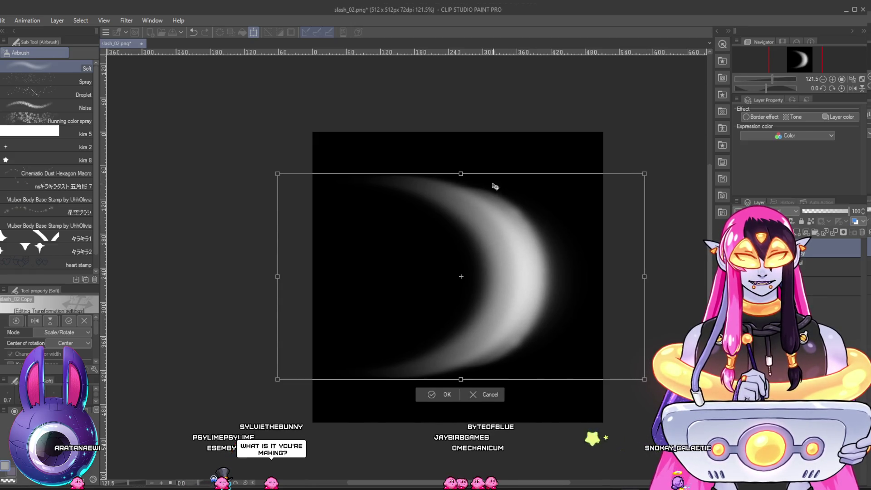
{"action": "left_click_drag", "start_coordinate": [462, 174], "coordinate": [462, 173]}
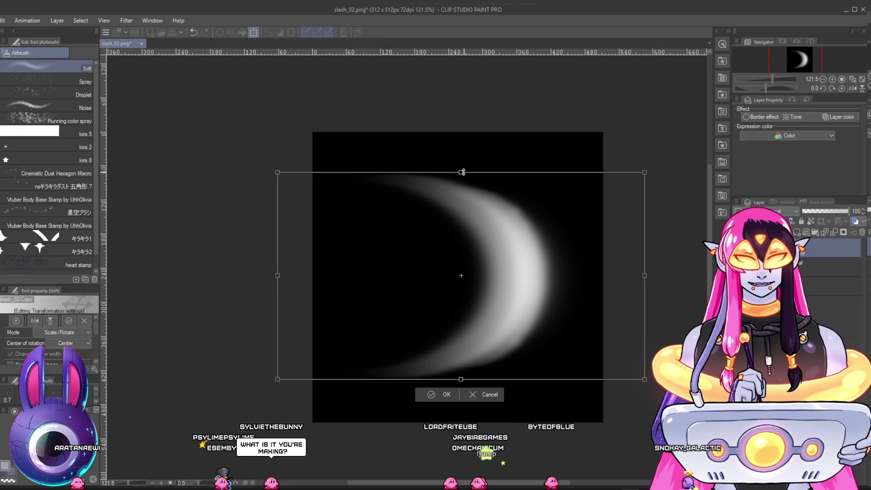
{"action": "left_click_drag", "start_coordinate": [460, 380], "coordinate": [462, 385]}
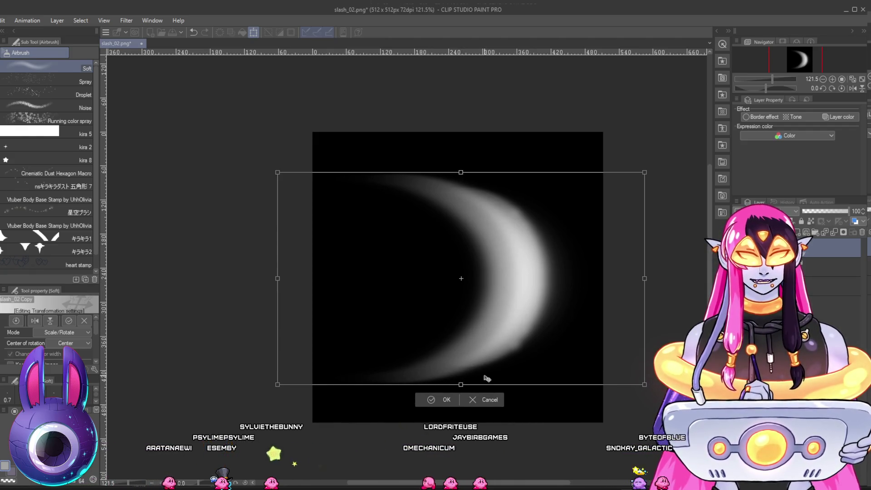
{"action": "left_click", "coordinate": [430, 400]}
{"action": "scroll", "coordinate": [561, 335], "scroll_direction": "up", "scroll_amount": 1}
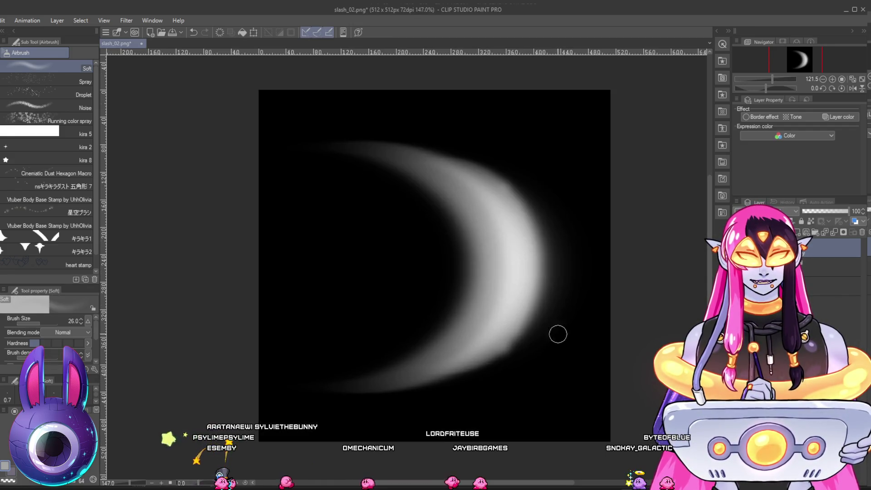
Step: Undo that stretch and re-stretch the crescent wider on both sides, slightly taller, and shifted right
{"action": "key", "text": "ctrl+z"}
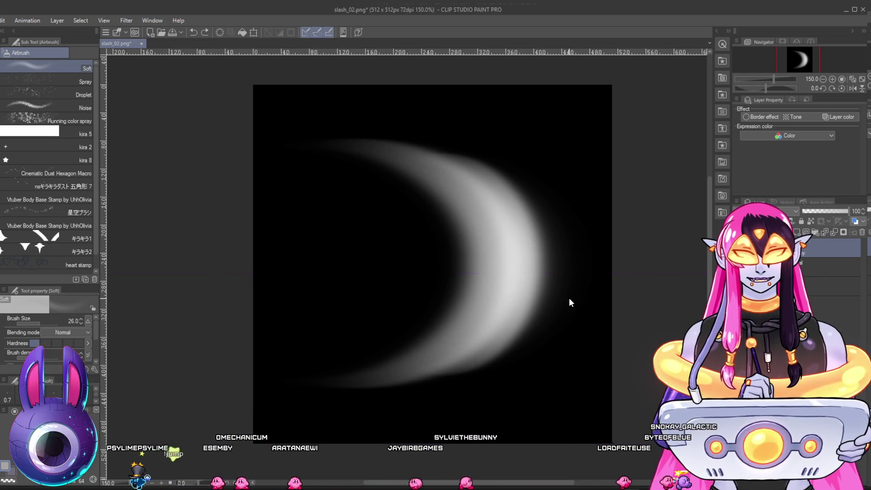
{"action": "key", "text": "ctrl+z"}
{"action": "key", "text": "ctrl+t"}
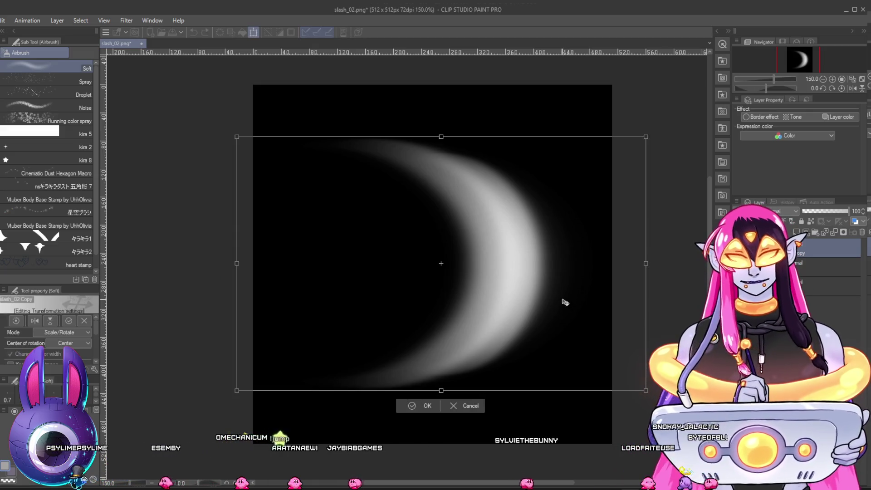
{"action": "left_click_drag", "start_coordinate": [441, 389], "coordinate": [442, 393]}
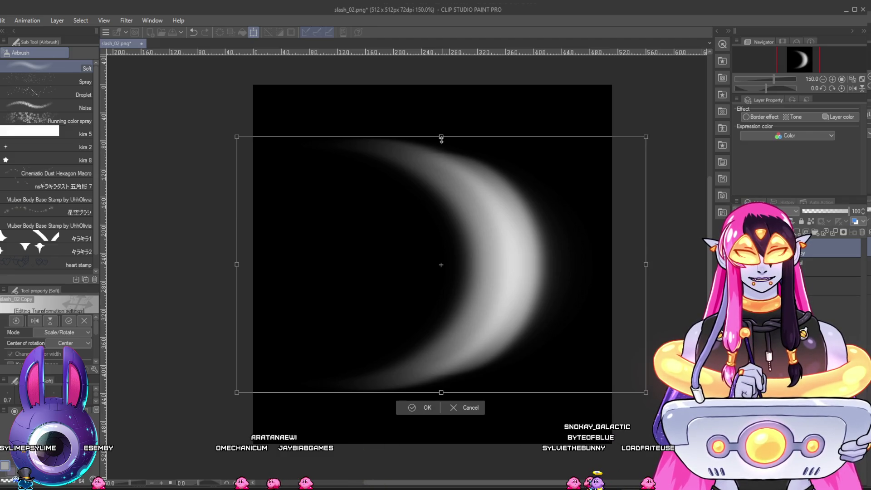
{"action": "left_click_drag", "start_coordinate": [441, 137], "coordinate": [440, 135]}
{"action": "mouse_move", "coordinate": [648, 263]}
{"action": "left_mouse_down"}
{"action": "mouse_move", "coordinate": [656, 264]}
{"action": "mouse_move", "coordinate": [642, 270]}
{"action": "mouse_move", "coordinate": [649, 272]}
{"action": "left_mouse_up"}
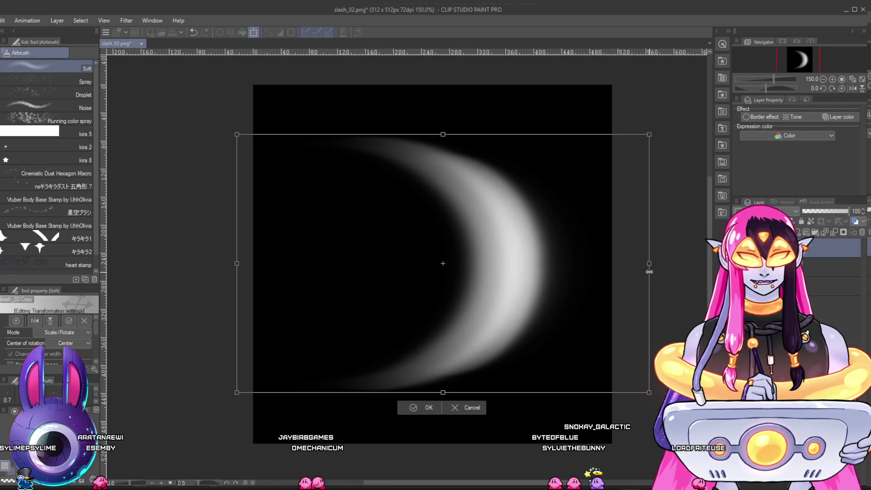
{"action": "left_click_drag", "start_coordinate": [239, 270], "coordinate": [200, 262]}
{"action": "left_click_drag", "start_coordinate": [464, 268], "coordinate": [480, 272]}
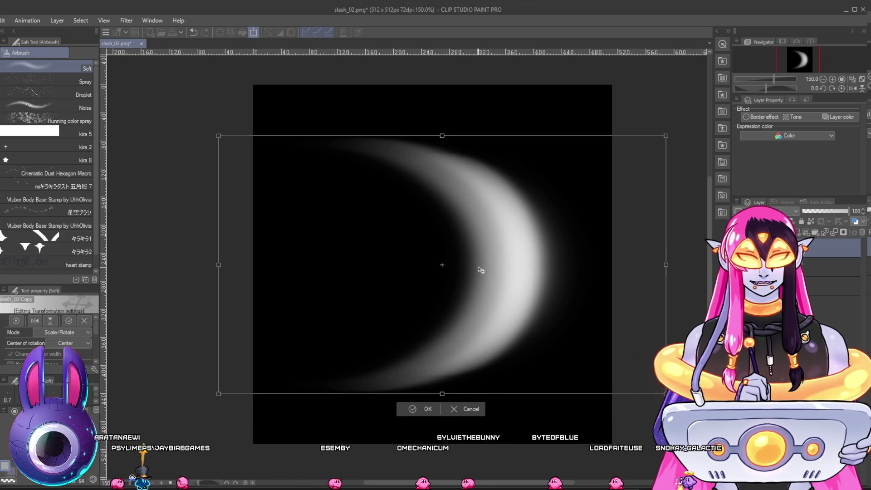
{"action": "left_click", "coordinate": [414, 409]}
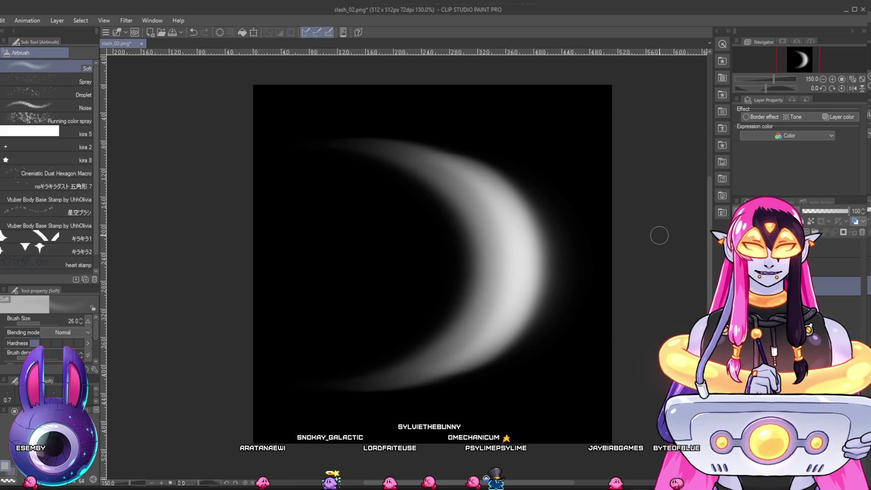
Step: Select the layer one row up in the slash_02.png painting, then return to Unreal Engine
{"action": "left_click", "coordinate": [835, 248]}
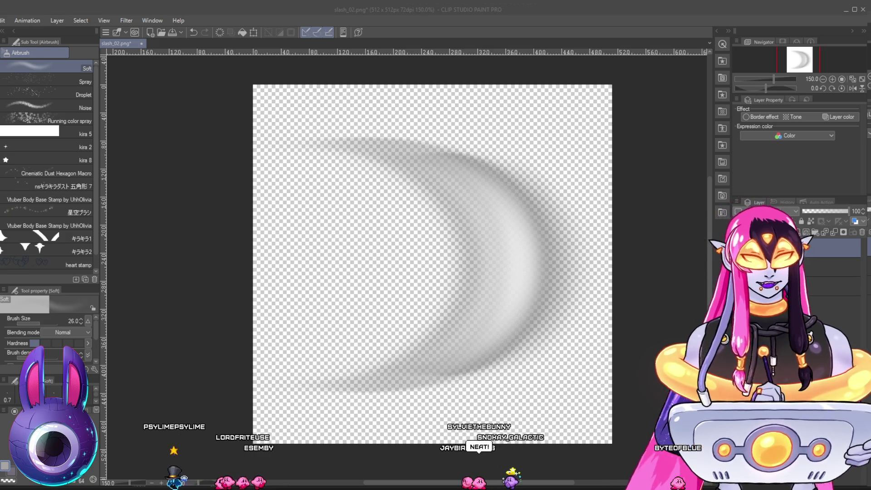
{"action": "left_click", "coordinate": [649, 347]}
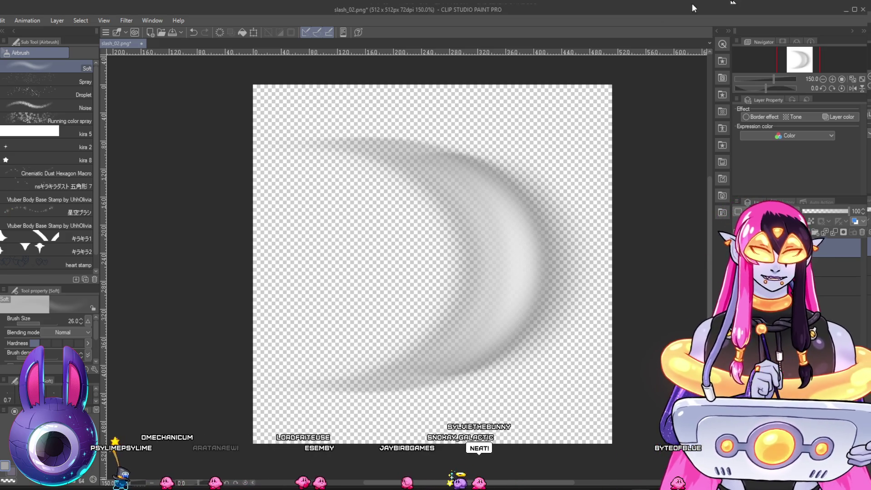
{"action": "left_click", "coordinate": [846, 9]}
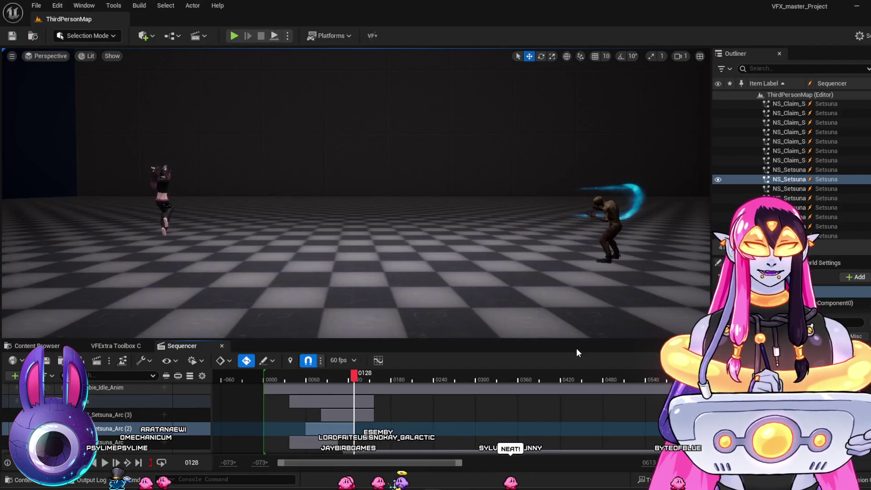
Step: Bring up the M_Sets_Arc material editor and browse to its current texture in Textures/Misc
{"action": "mouse_move", "coordinate": [448, 484]}
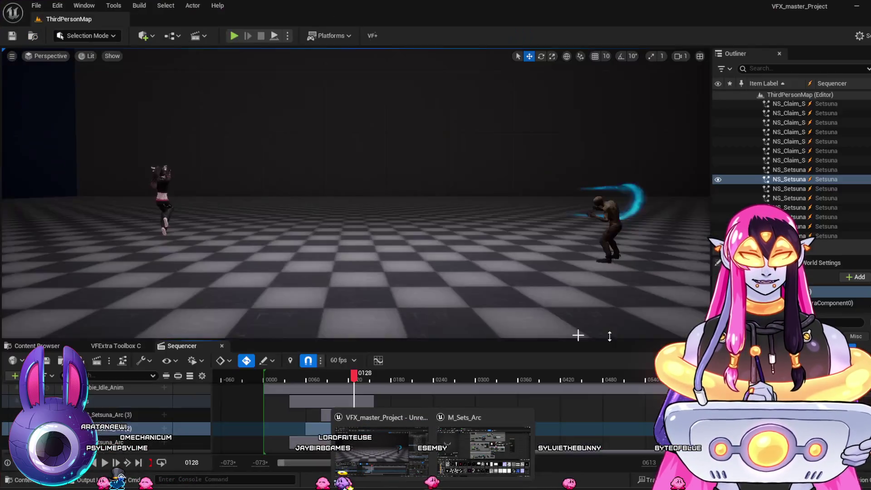
{"action": "left_click", "coordinate": [481, 438]}
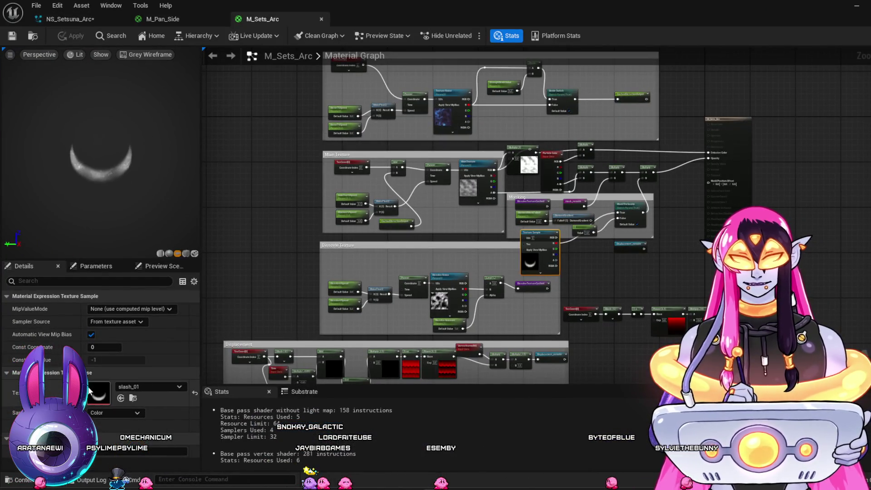
{"action": "left_click", "coordinate": [169, 390]}
{"action": "key", "text": "Escape"}
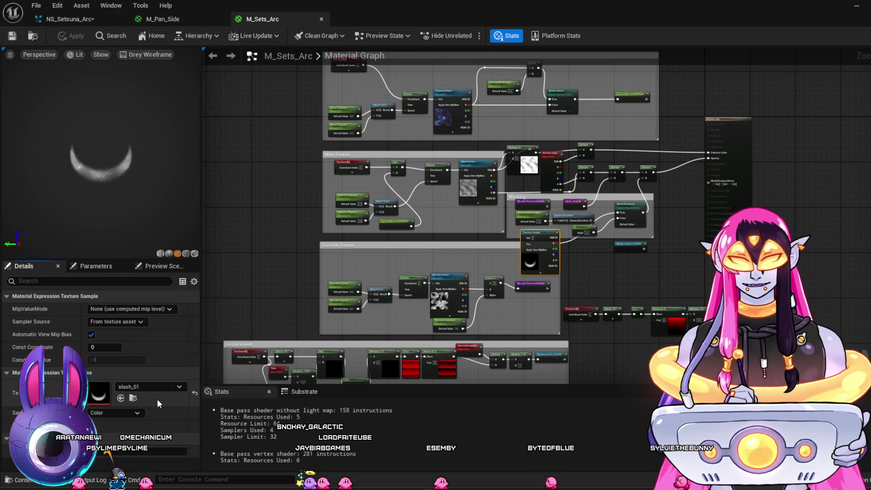
{"action": "key", "text": "ctrl+space"}
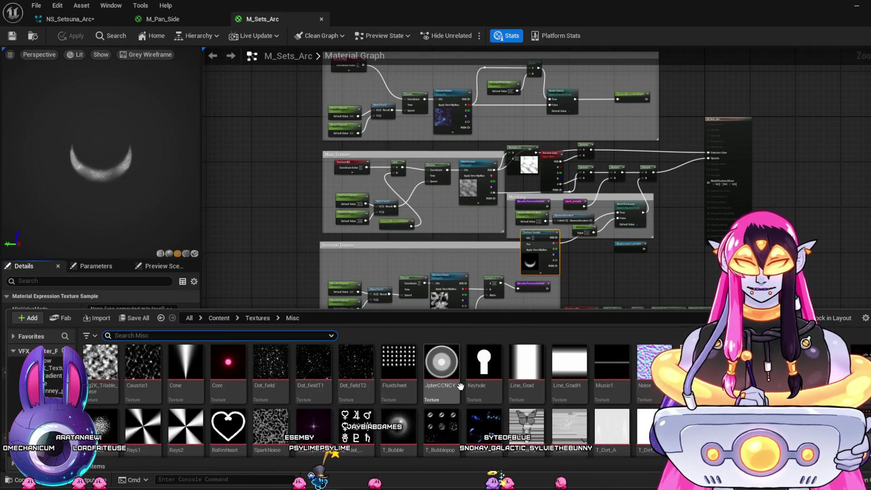
Step: Assign the crecent_02 texture to the Texture Sample in place of slash_01
{"action": "left_click", "coordinate": [280, 370]}
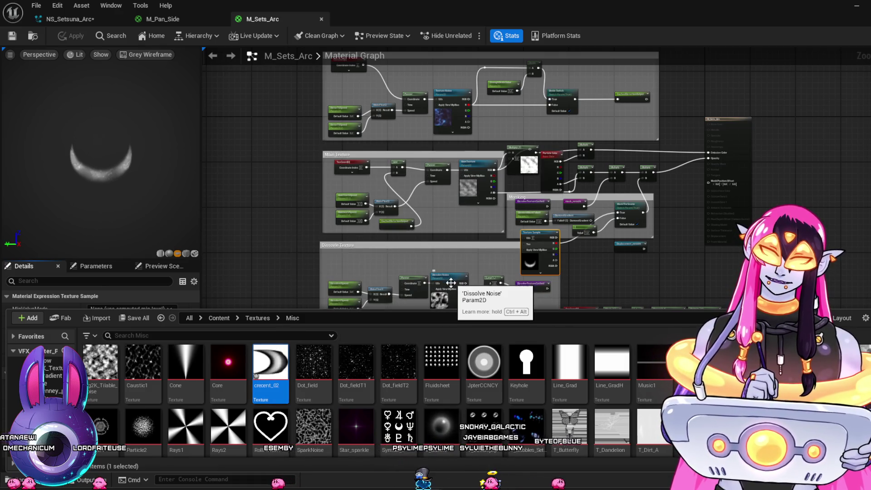
{"action": "left_click", "coordinate": [534, 261]}
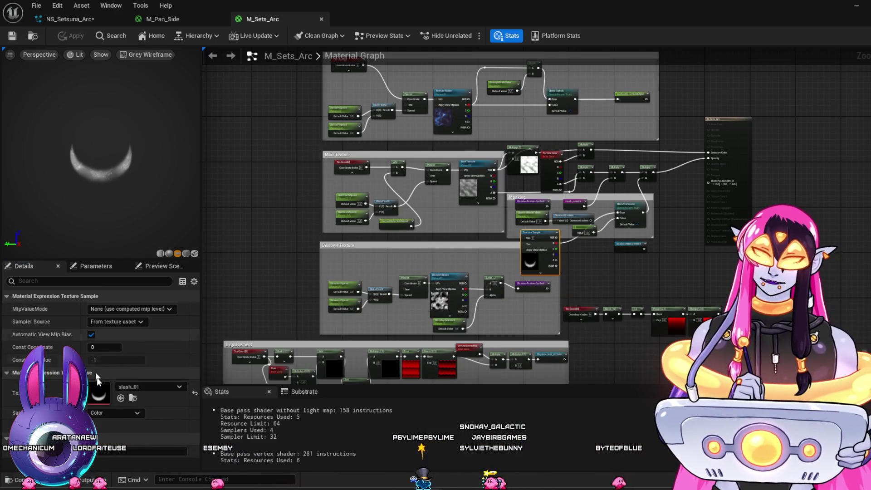
{"action": "left_click", "coordinate": [121, 399]}
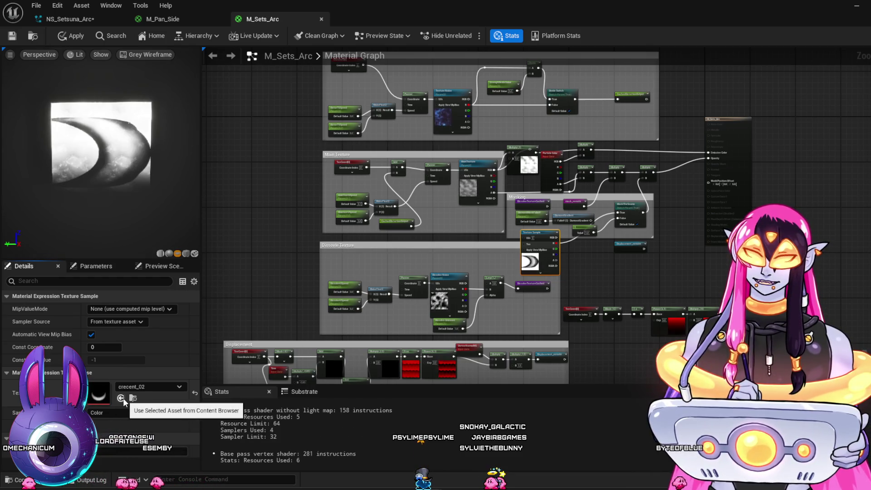
{"action": "scroll", "coordinate": [73, 178], "scroll_direction": "up", "scroll_amount": 5}
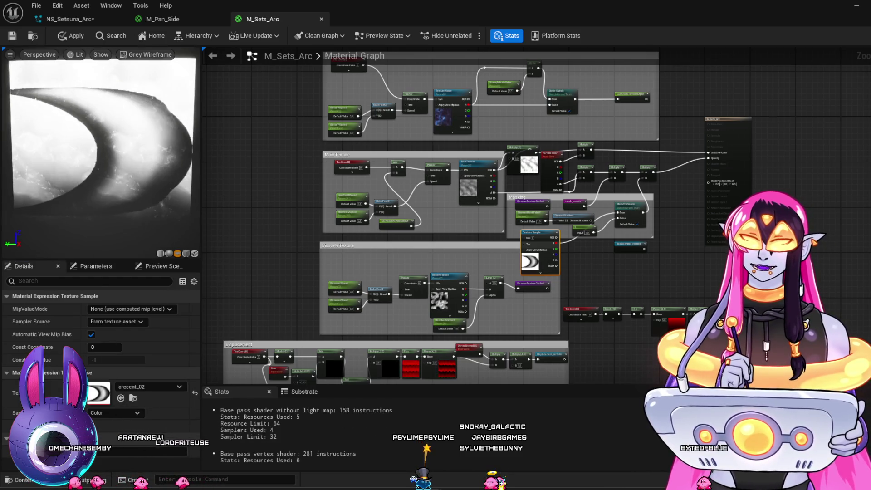
{"action": "scroll", "coordinate": [101, 155], "scroll_direction": "down", "scroll_amount": 2}
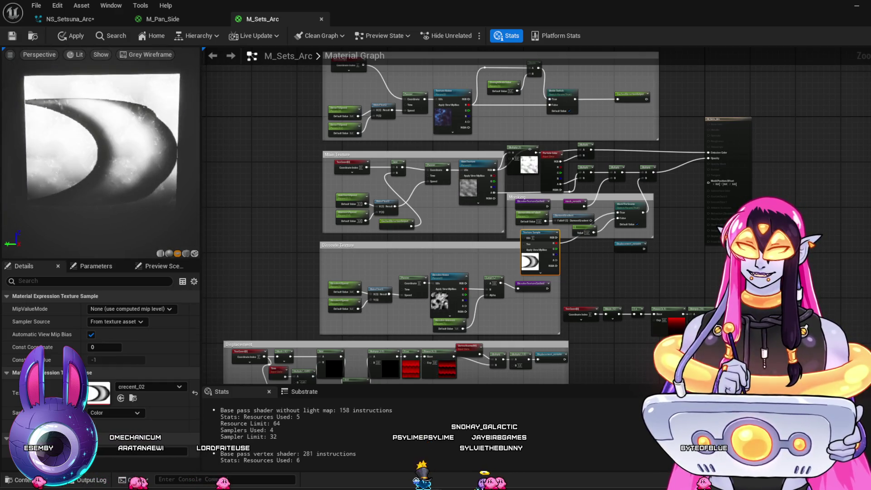
{"action": "scroll", "coordinate": [100, 155], "scroll_direction": "down", "scroll_amount": 1}
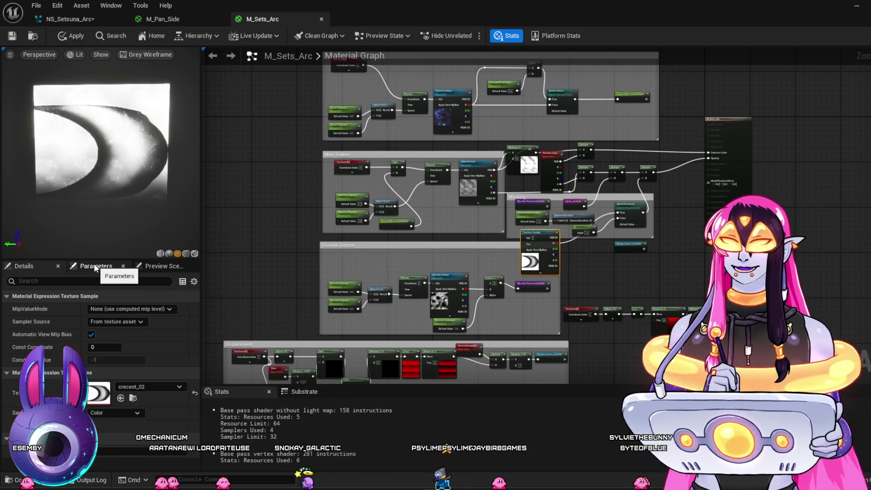
{"action": "left_click", "coordinate": [259, 284]}
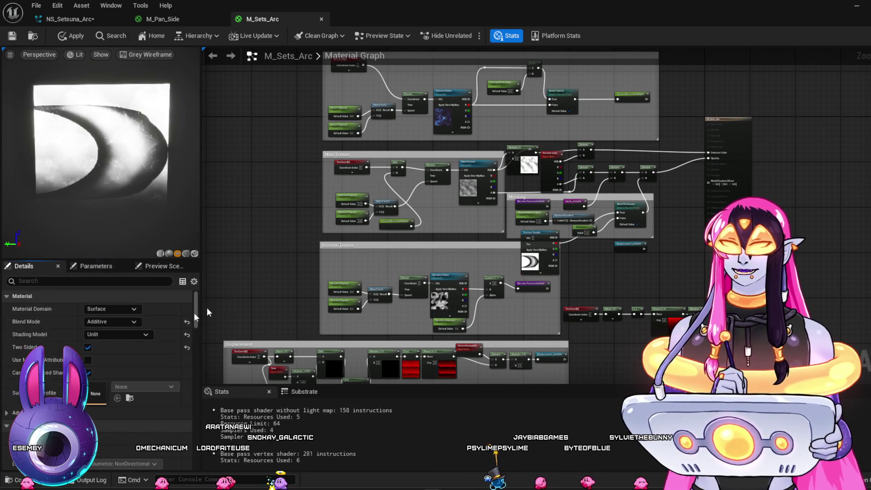
Step: Change M_Sets_Arc's Blend Mode from Additive to Translucent, then briefly check the Clip Studio painting
{"action": "left_click", "coordinate": [125, 324]}
{"action": "left_click", "coordinate": [101, 348]}
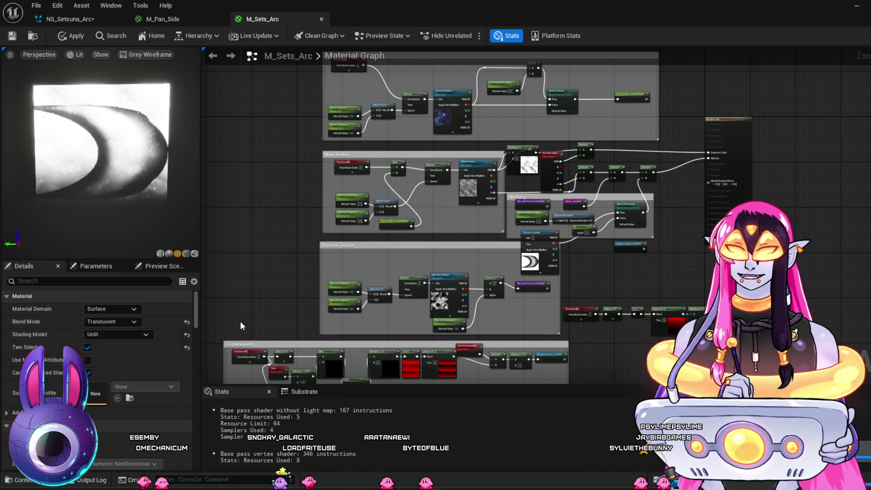
{"action": "key", "text": "alt+Tab"}
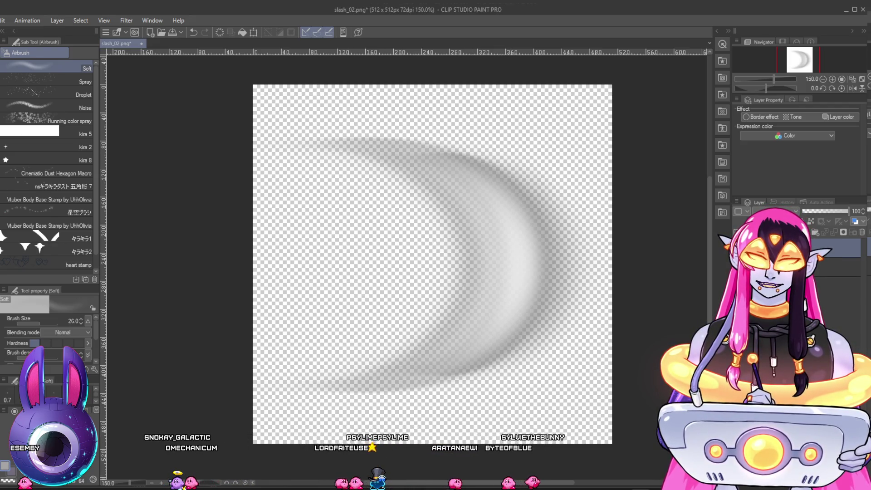
{"action": "left_click", "coordinate": [847, 10]}
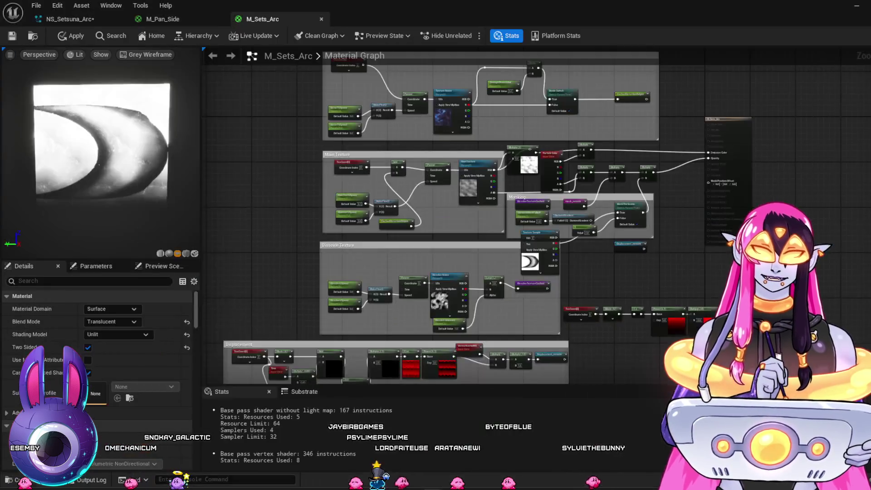
Step: Reimport crecent_02 from its source file and drag it onto the Texture Sample node
{"action": "key", "text": "ctrl+b"}
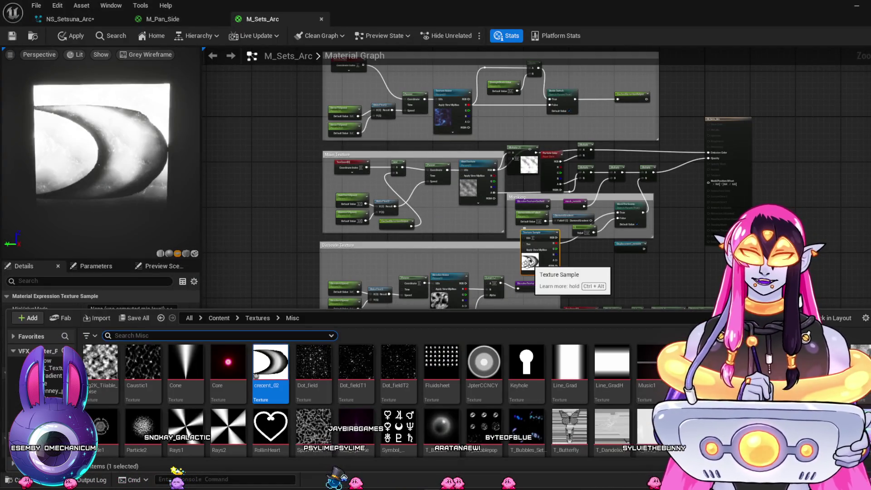
{"action": "right_click", "coordinate": [266, 373]}
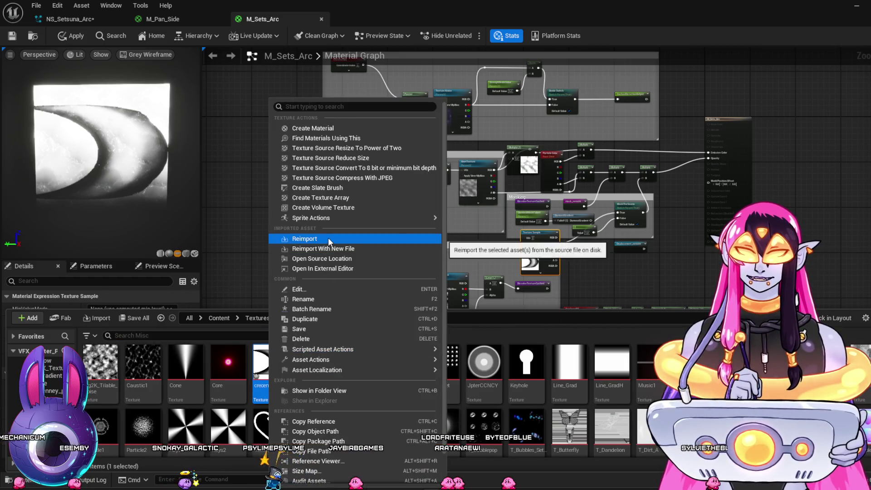
{"action": "left_click", "coordinate": [328, 238]}
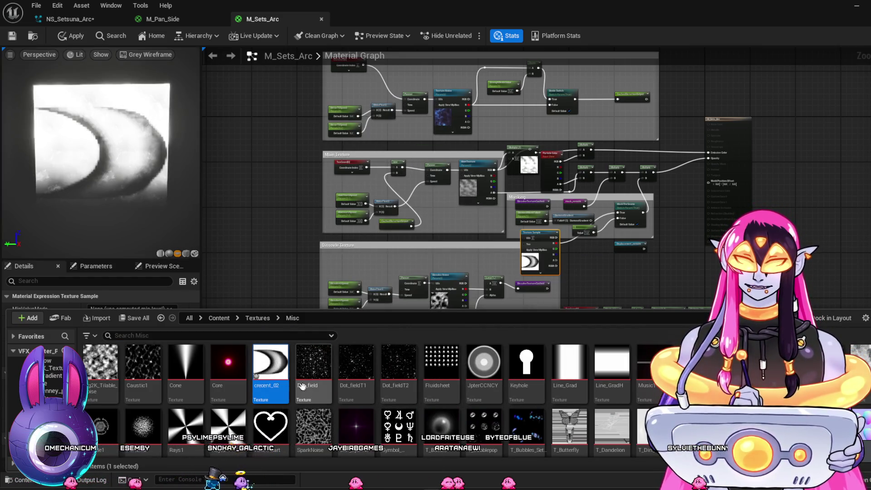
{"action": "mouse_move", "coordinate": [271, 373]}
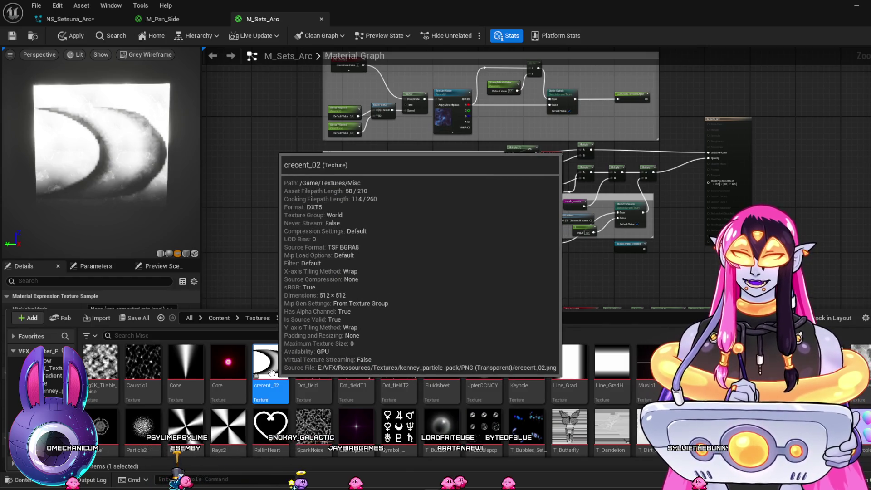
{"action": "mouse_move", "coordinate": [307, 365]}
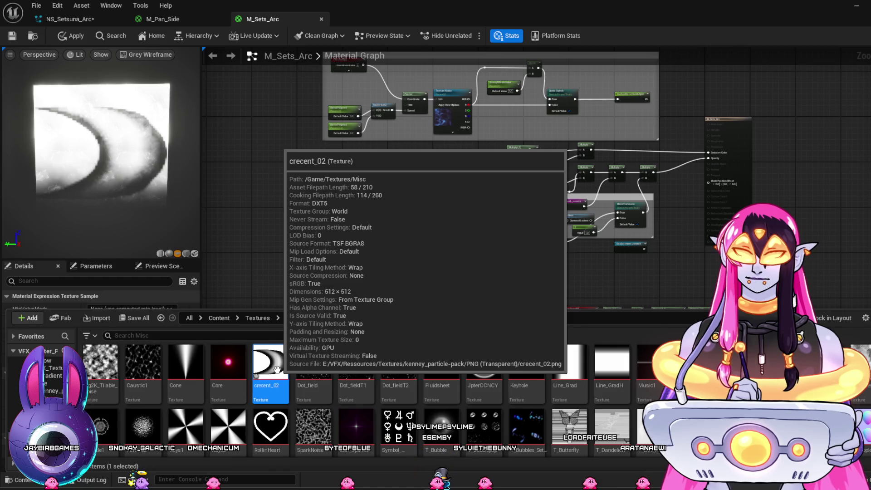
{"action": "left_click_drag", "start_coordinate": [277, 370], "coordinate": [540, 254]}
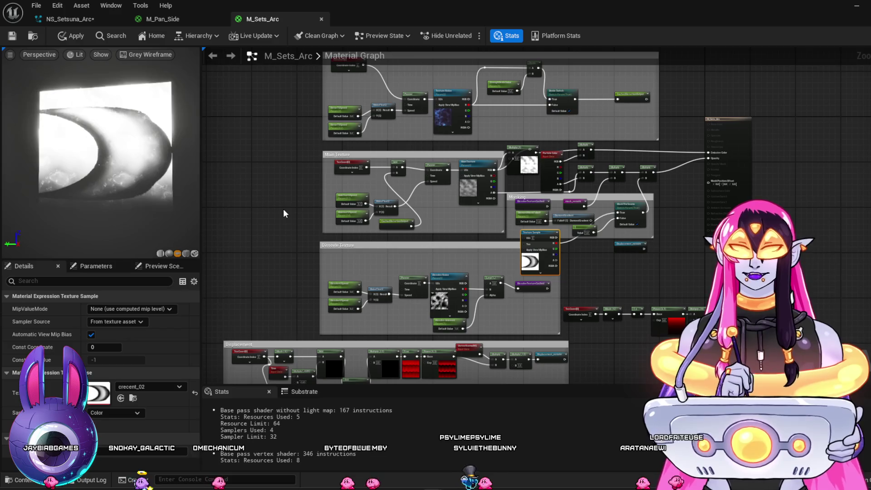
Step: Reopen and dismiss crecent_02's action menu in the Content Drawer
{"action": "key", "text": "ctrl+space"}
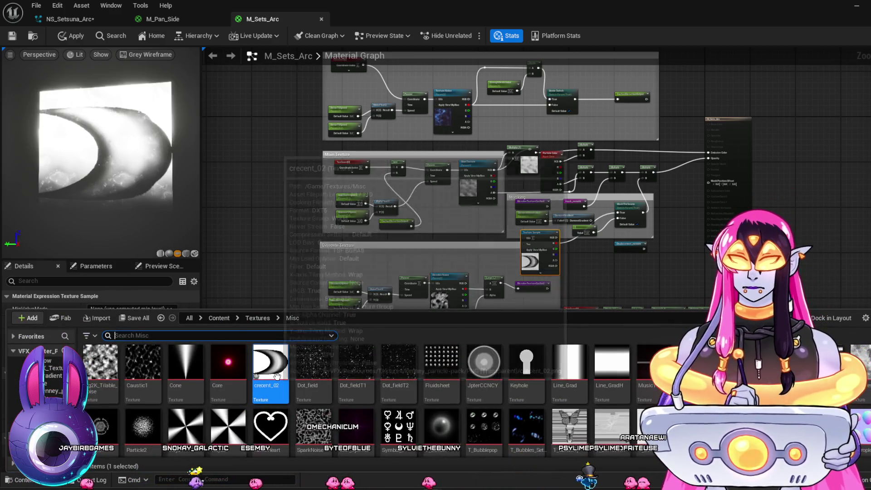
{"action": "right_click", "coordinate": [278, 375]}
{"action": "mouse_move", "coordinate": [280, 373]}
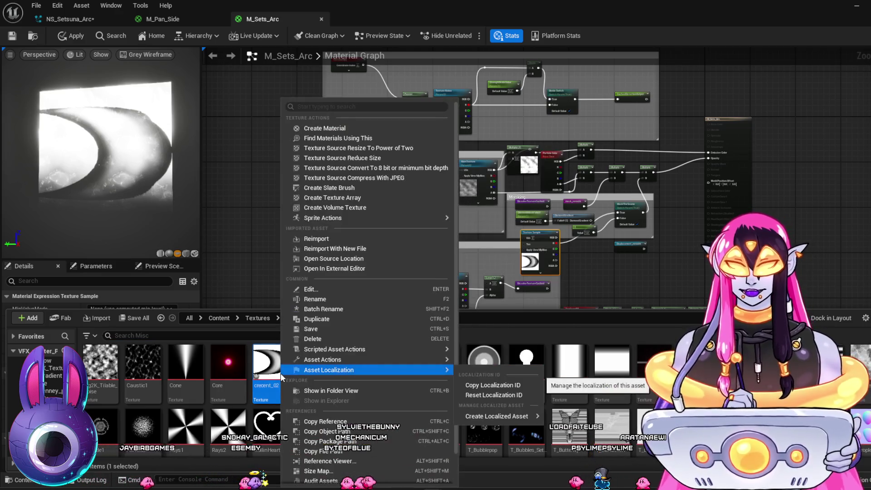
{"action": "key", "text": "Escape"}
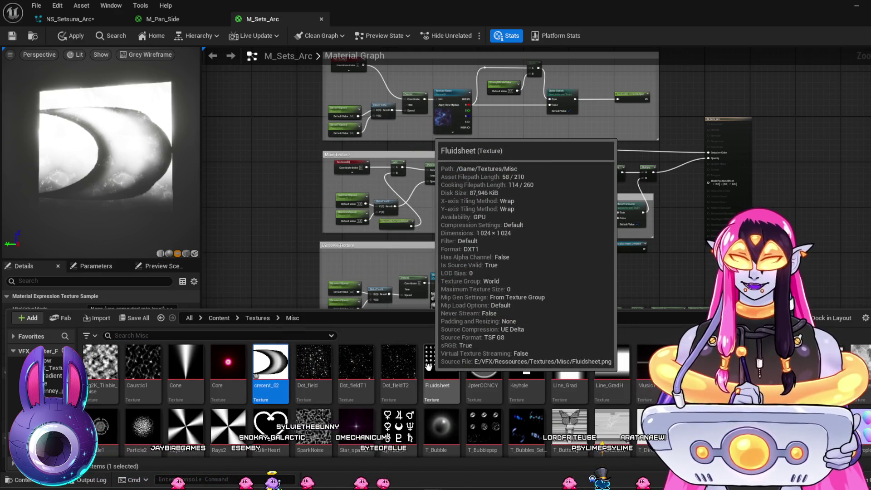
{"action": "right_click", "coordinate": [270, 375]}
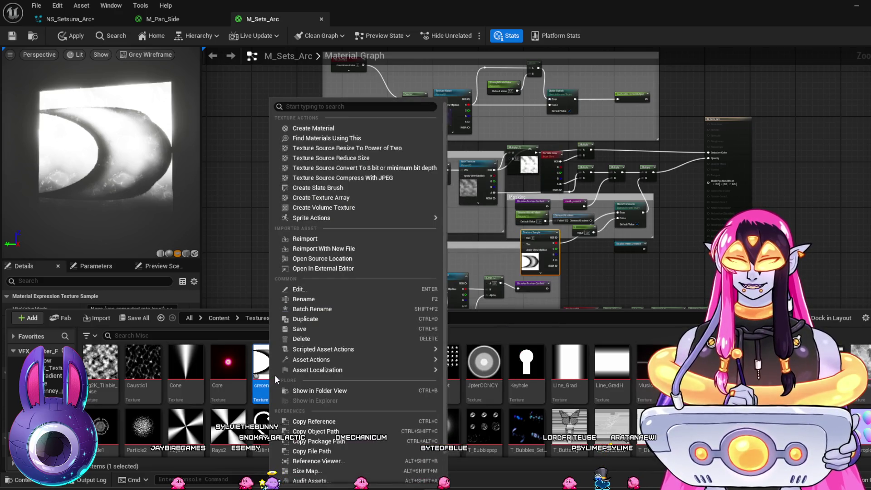
{"action": "scroll", "coordinate": [388, 203], "scroll_direction": "down", "scroll_amount": 2}
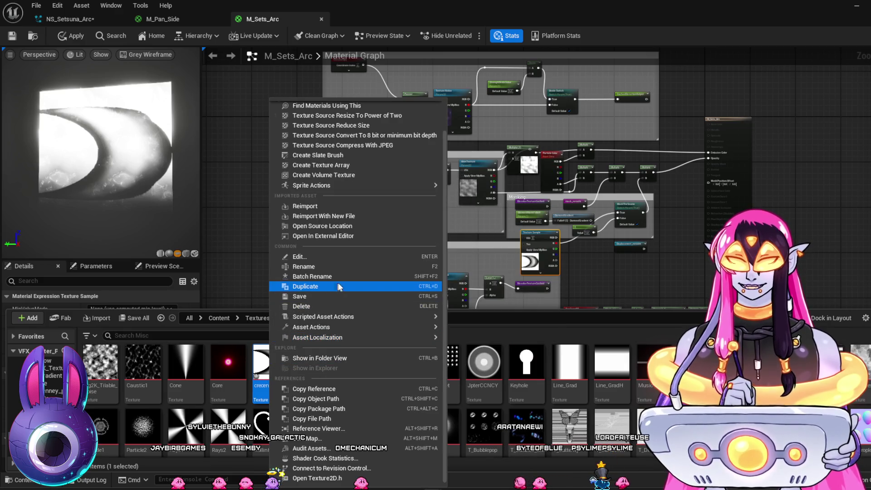
{"action": "scroll", "coordinate": [338, 287], "scroll_direction": "up", "scroll_amount": 2}
{"action": "left_click", "coordinate": [259, 366]}
Step: Inspect crecent_02 in the texture editor, close it, and tilt the M_Sets_Arc preview to a slanted angle
{"action": "double_click", "coordinate": [259, 366]}
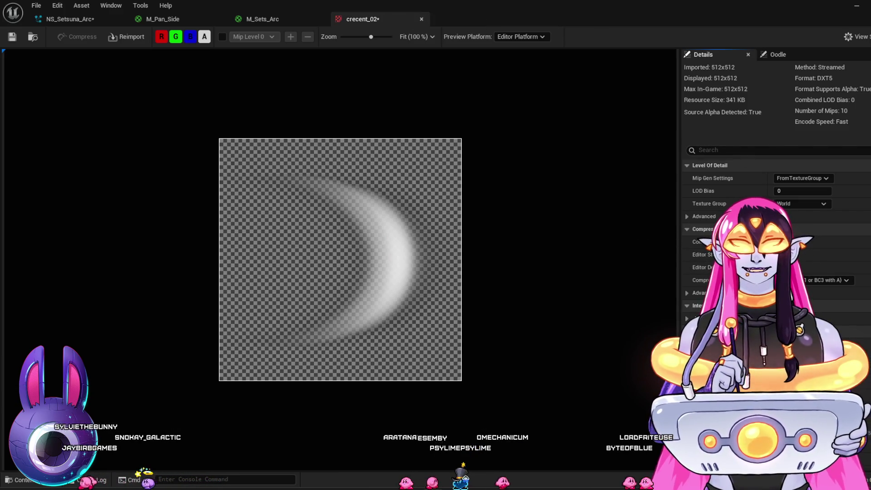
{"action": "left_click", "coordinate": [421, 18]}
{"action": "left_click_drag", "start_coordinate": [97, 176], "coordinate": [122, 178]}
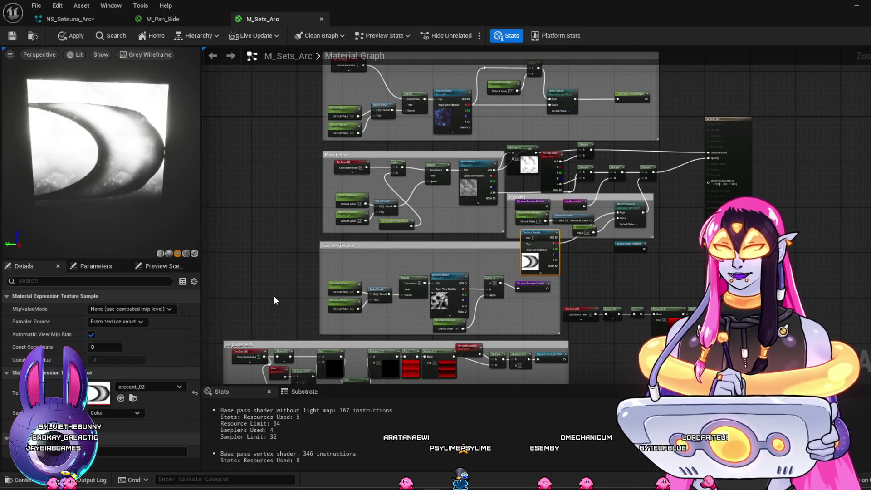
Step: Select the crecent_02 texture sample, locate its texture, and keep the sampler type as Color
{"action": "left_click", "coordinate": [248, 287]}
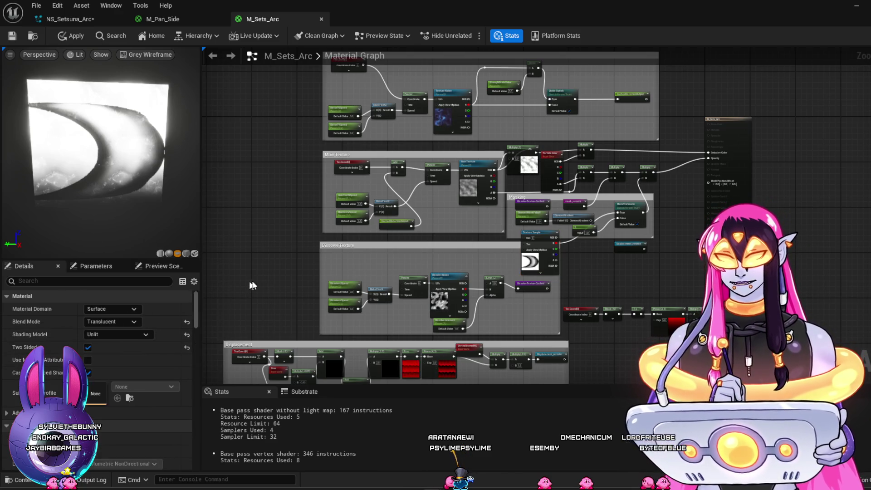
{"action": "left_click", "coordinate": [536, 264]}
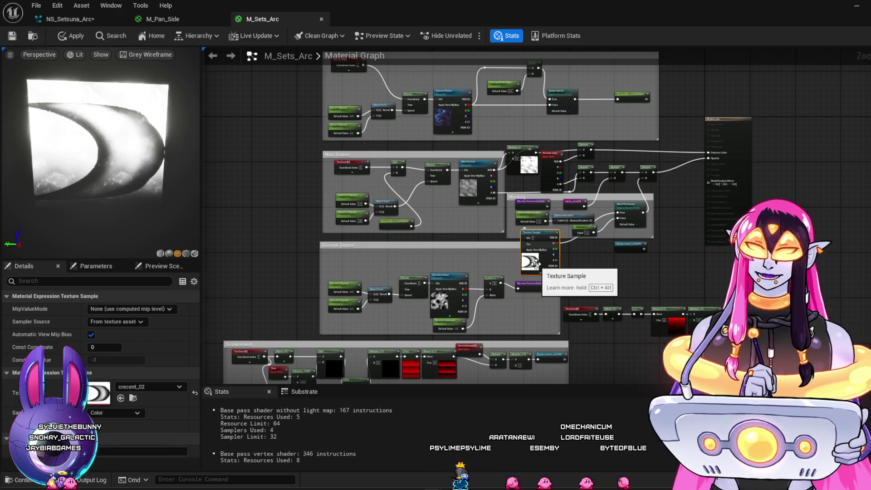
{"action": "key", "text": "ctrl+b"}
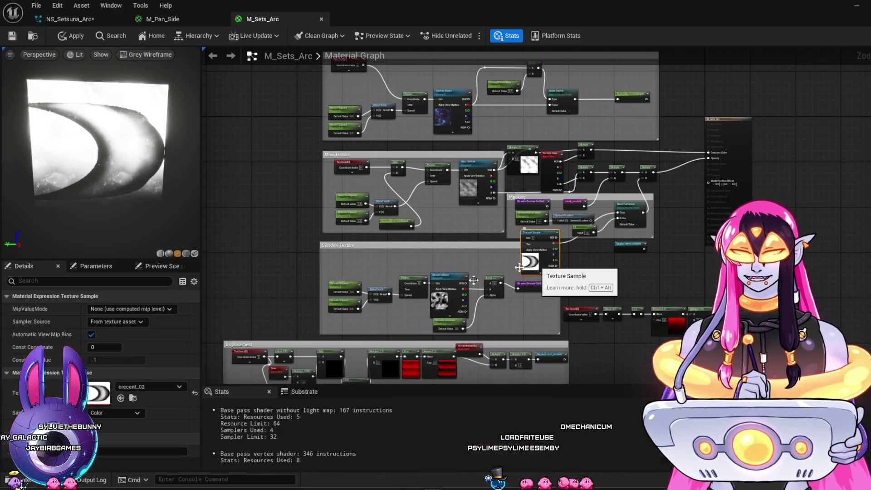
{"action": "left_click", "coordinate": [536, 264]}
{"action": "left_click", "coordinate": [110, 413]}
{"action": "left_click", "coordinate": [110, 413]}
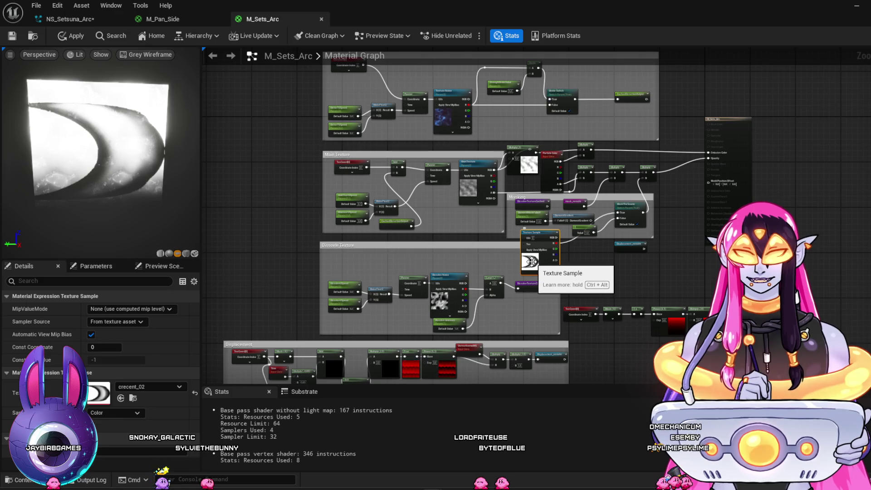
Step: Wire the crecent_02 RGB output into the MaskTheSeams switch's True input
{"action": "key", "text": "ctrl+space"}
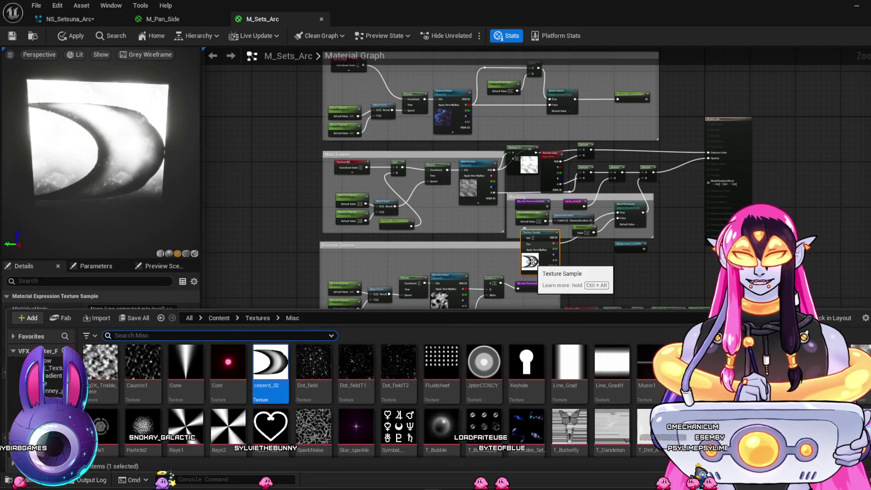
{"action": "key", "text": "ctrl+space"}
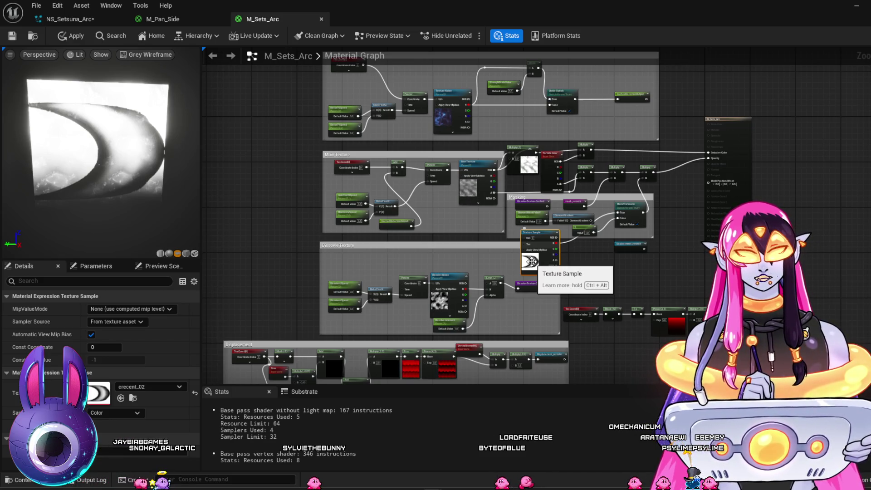
{"action": "scroll", "coordinate": [538, 262], "scroll_direction": "up", "scroll_amount": 4}
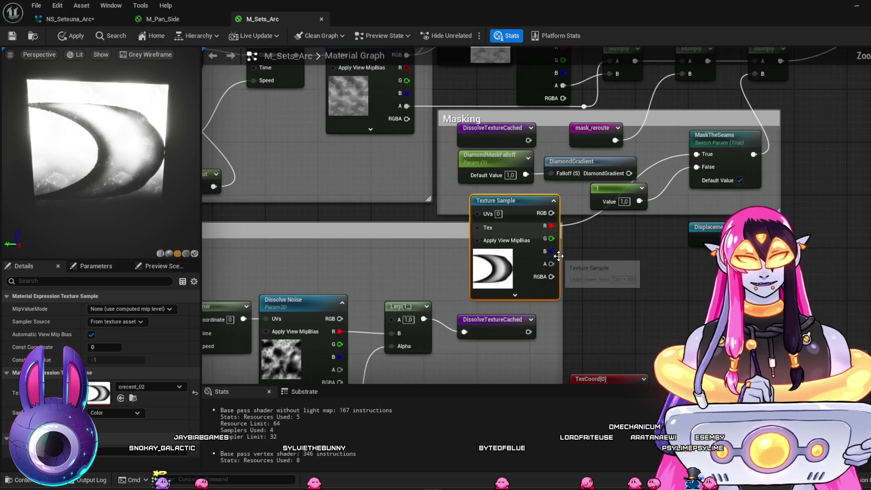
{"action": "mouse_move", "coordinate": [552, 213]}
{"action": "left_mouse_down"}
{"action": "mouse_move", "coordinate": [638, 215]}
{"action": "mouse_move", "coordinate": [686, 154]}
{"action": "mouse_move", "coordinate": [697, 154]}
{"action": "left_mouse_up"}
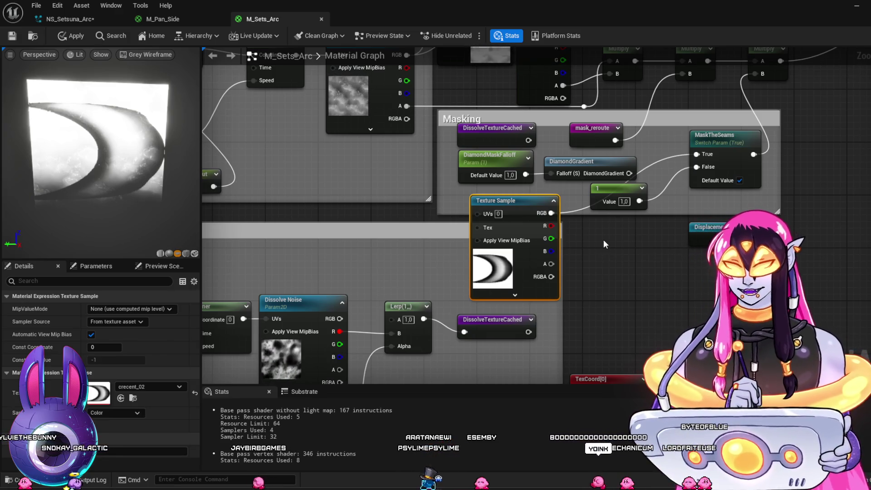
{"action": "scroll", "coordinate": [597, 249], "scroll_direction": "down", "scroll_amount": 3}
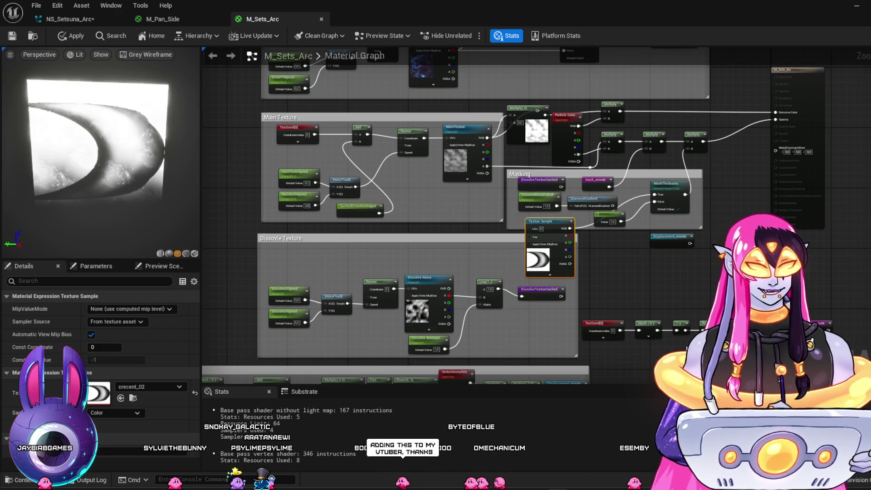
Step: Reselect the crescent texture sample and locate crecent_02 among the assets
{"action": "left_click", "coordinate": [613, 276]}
{"action": "scroll", "coordinate": [626, 268], "scroll_direction": "down", "scroll_amount": 2}
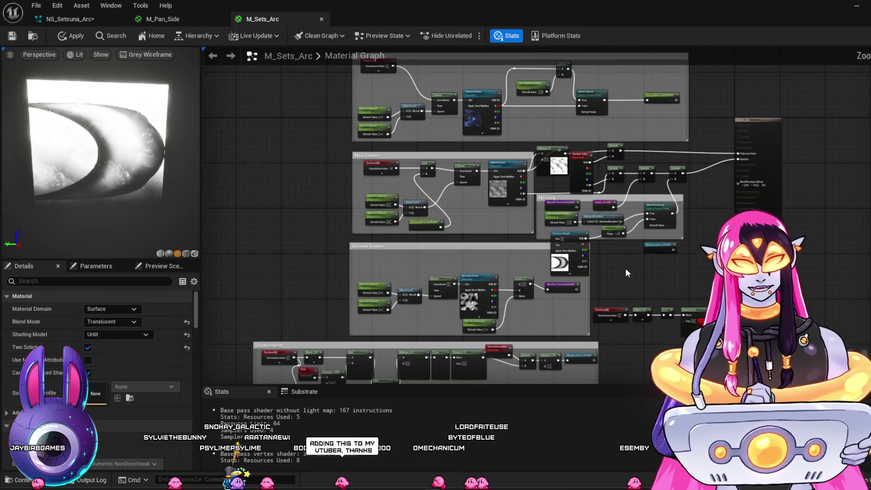
{"action": "scroll", "coordinate": [626, 266], "scroll_direction": "up", "scroll_amount": 1}
{"action": "scroll", "coordinate": [626, 266], "scroll_direction": "down", "scroll_amount": 1}
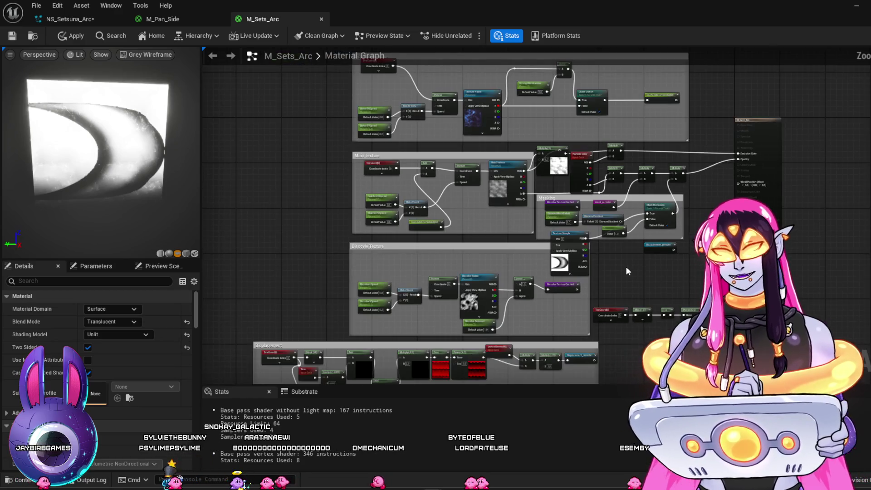
{"action": "left_click", "coordinate": [565, 264]}
{"action": "key", "text": "ctrl+b"}
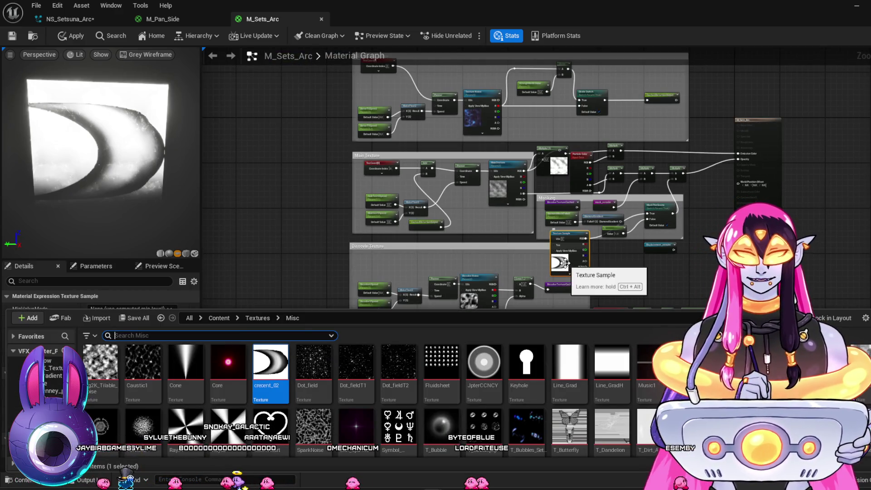
{"action": "key", "text": "alt+Tab"}
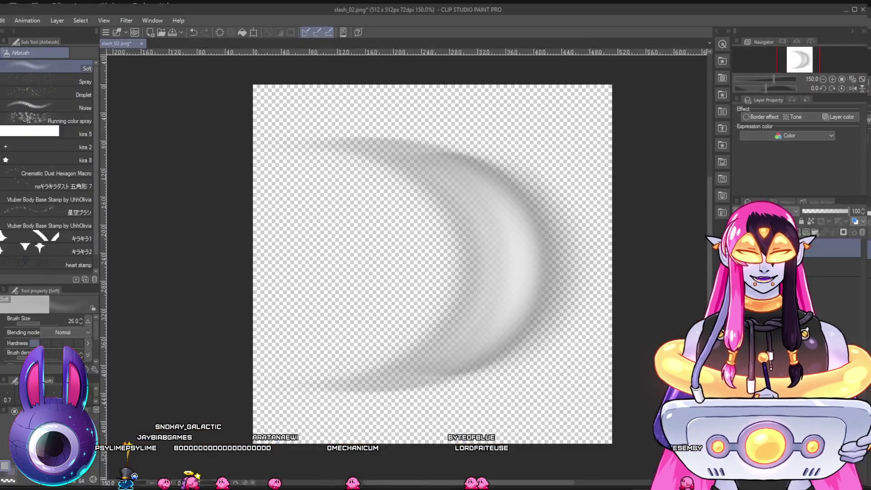
Step: Put a solid black background behind the slash_02.png crescent and save the file
{"action": "key", "text": "ctrl+z"}
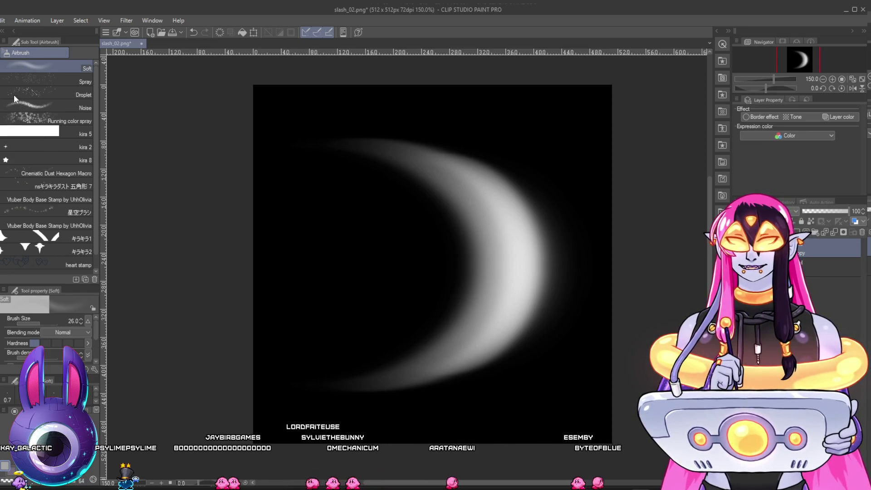
{"action": "key", "text": "alt+Tab"}
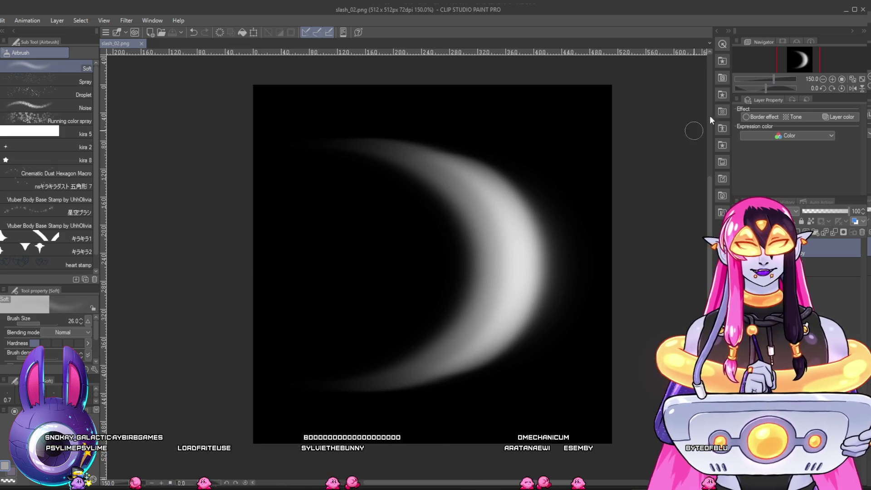
{"action": "left_click", "coordinate": [846, 11]}
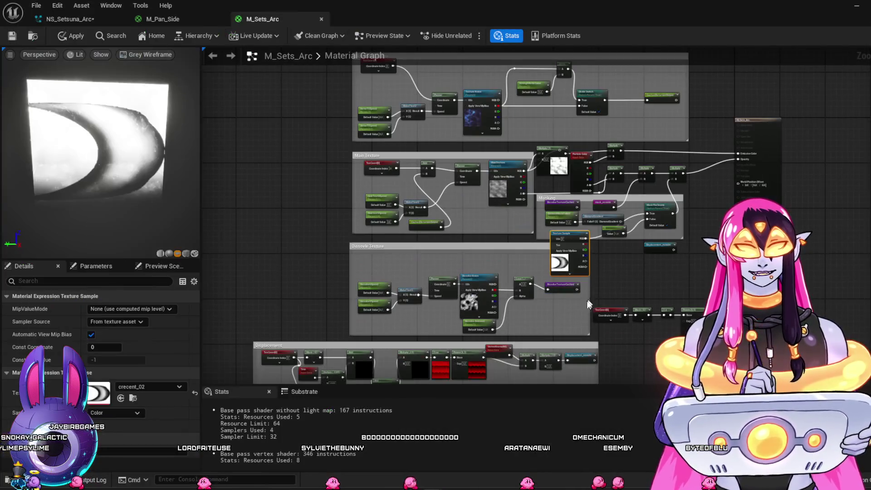
Step: Reimport the crecent_02 texture from its source file
{"action": "key", "text": "ctrl+b"}
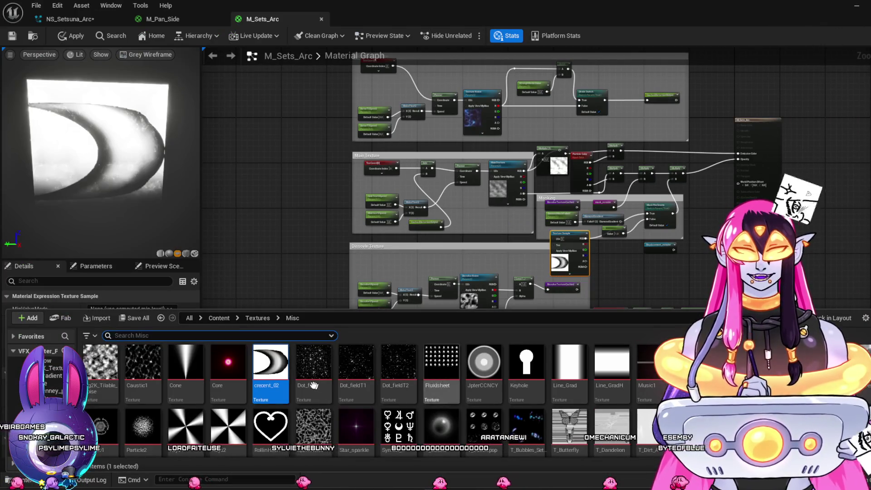
{"action": "right_click", "coordinate": [267, 366]}
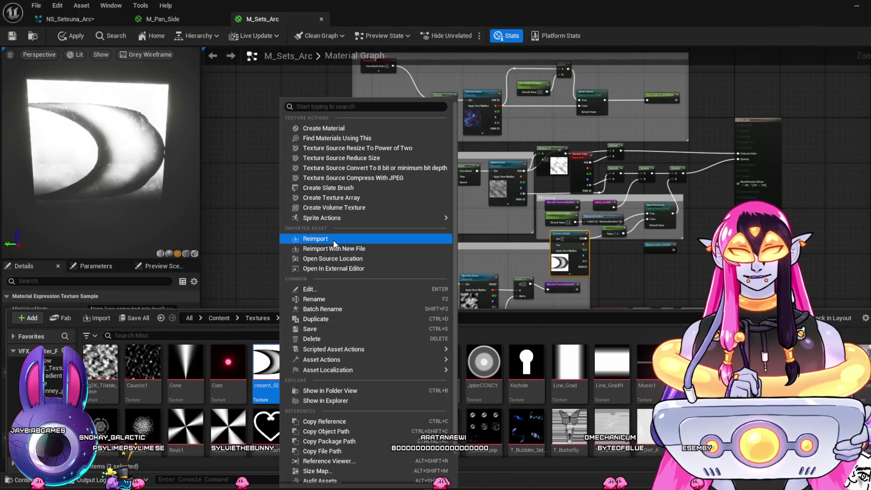
{"action": "left_click", "coordinate": [334, 240]}
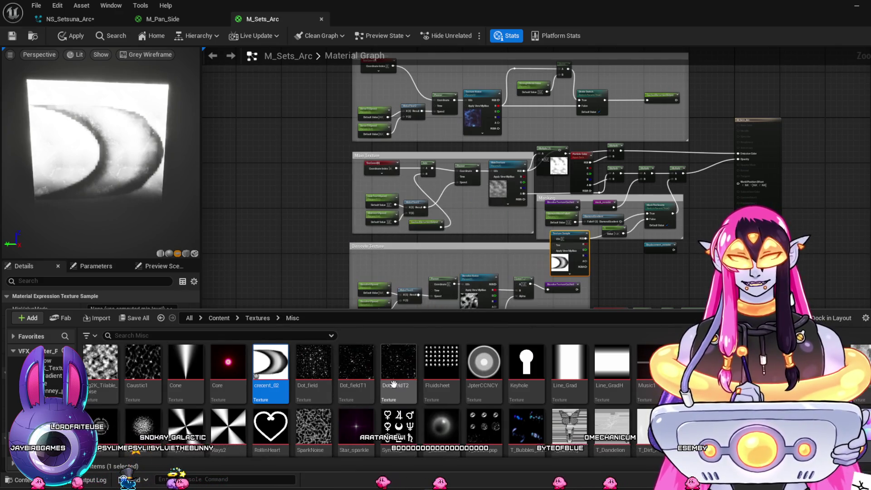
{"action": "mouse_move", "coordinate": [411, 378]}
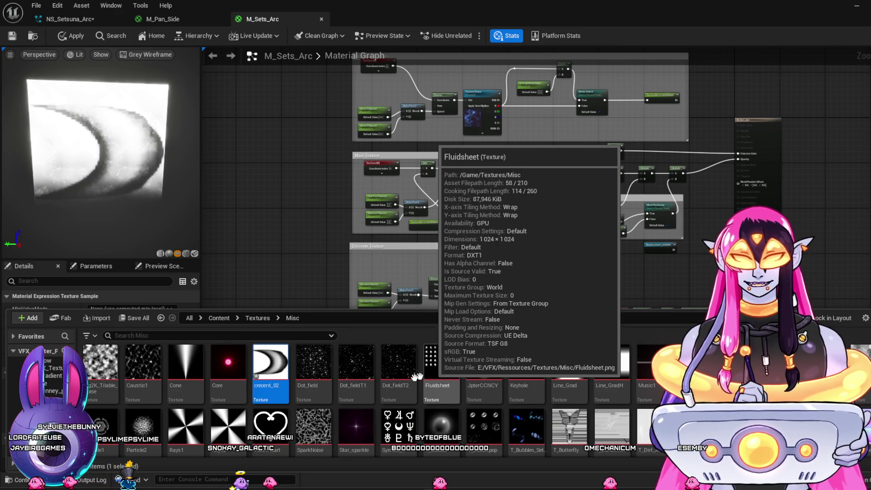
{"action": "right_click", "coordinate": [260, 378]}
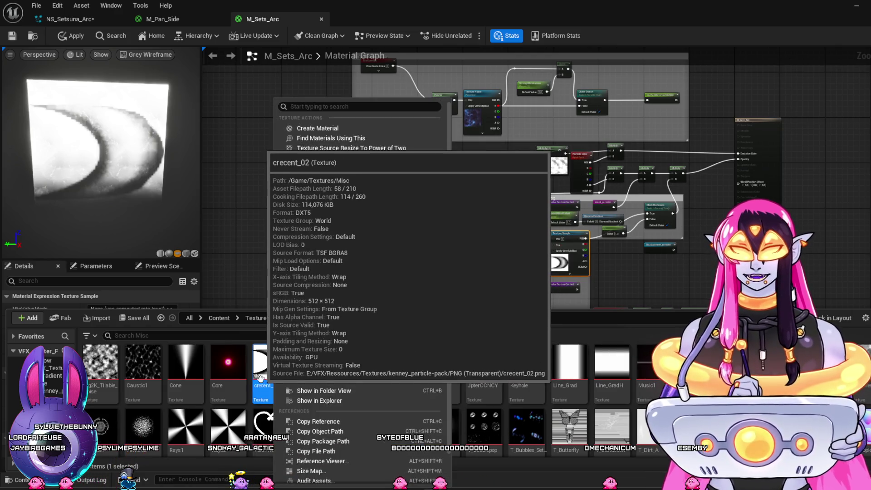
{"action": "left_click", "coordinate": [273, 373]}
Step: Inspect the imported crecent_02 texture, then reimport it with a new file
{"action": "double_click", "coordinate": [276, 377]}
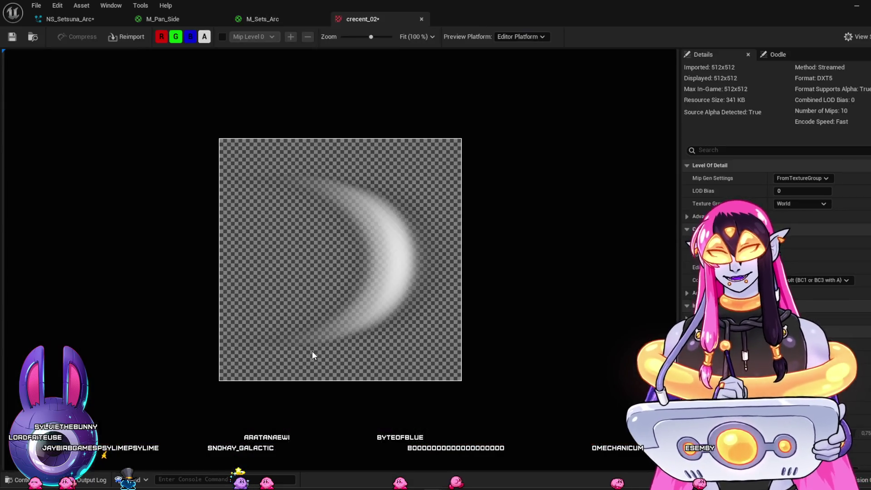
{"action": "left_click", "coordinate": [421, 19]}
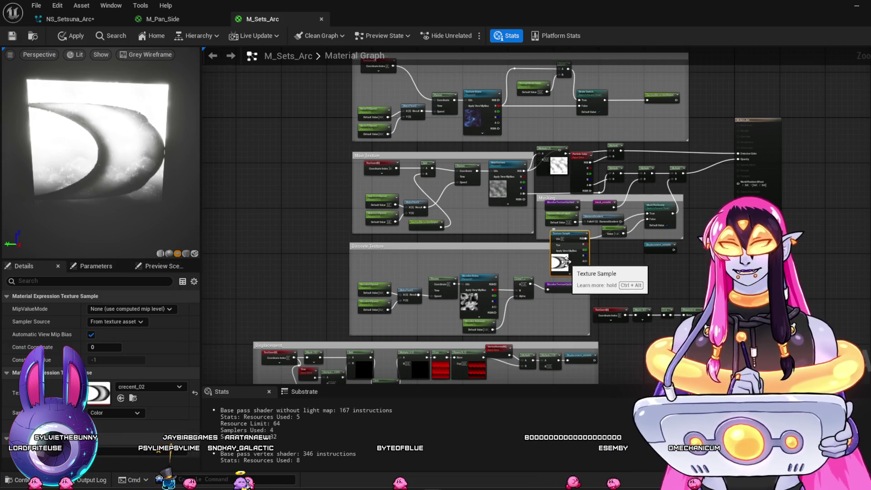
{"action": "key", "text": "ctrl+space"}
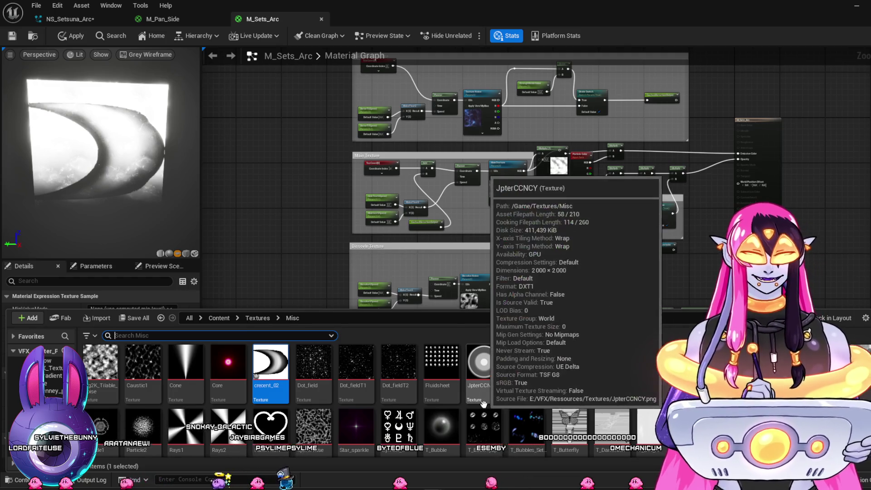
{"action": "right_click", "coordinate": [269, 370]}
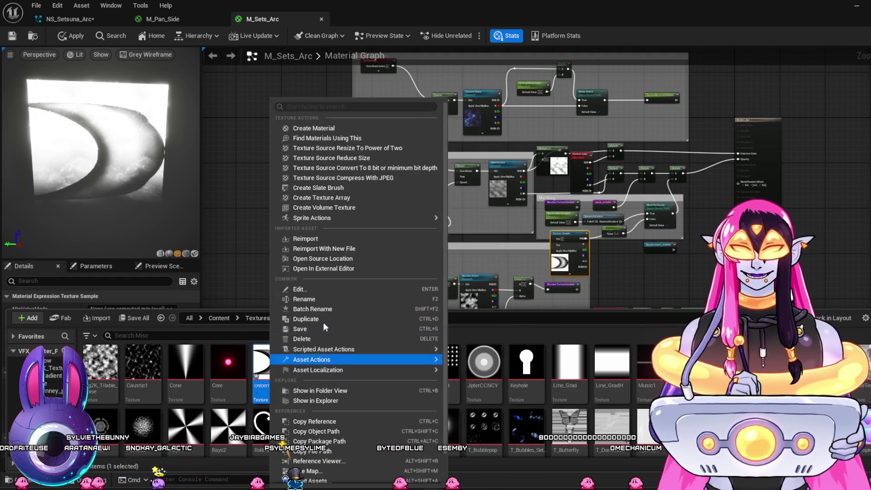
{"action": "left_click", "coordinate": [341, 249]}
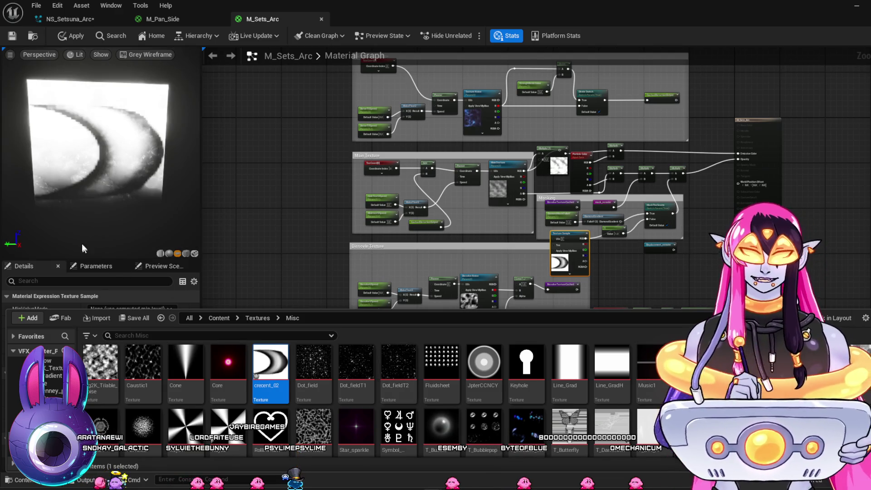
{"action": "key", "text": "ctrl+space"}
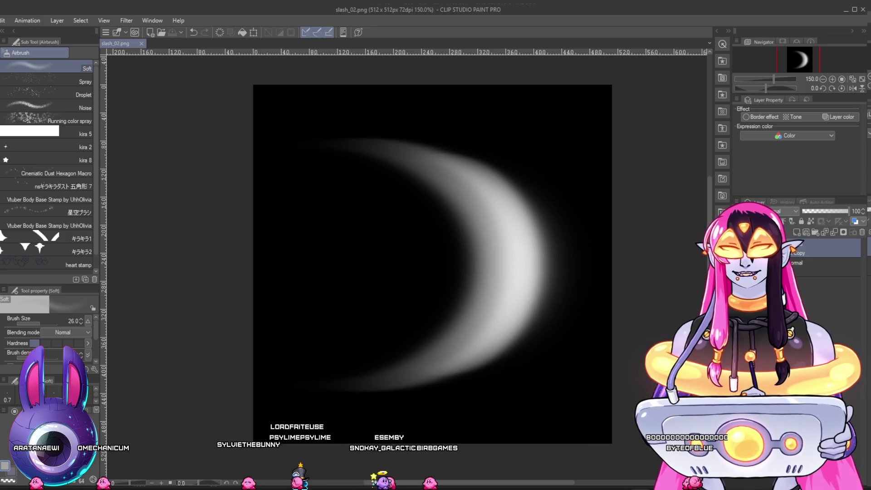
Step: Leave the black-backed slash_02.png canvas and return to the M_Sets_Arc material editor
{"action": "key", "text": "alt+Tab"}
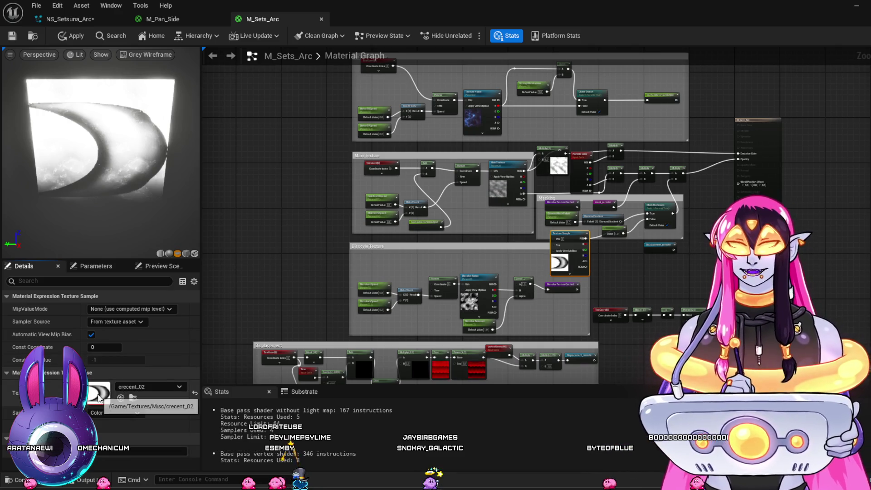
Step: Reimport crecent_02 with the updated black-backed image
{"action": "left_click", "coordinate": [133, 397]}
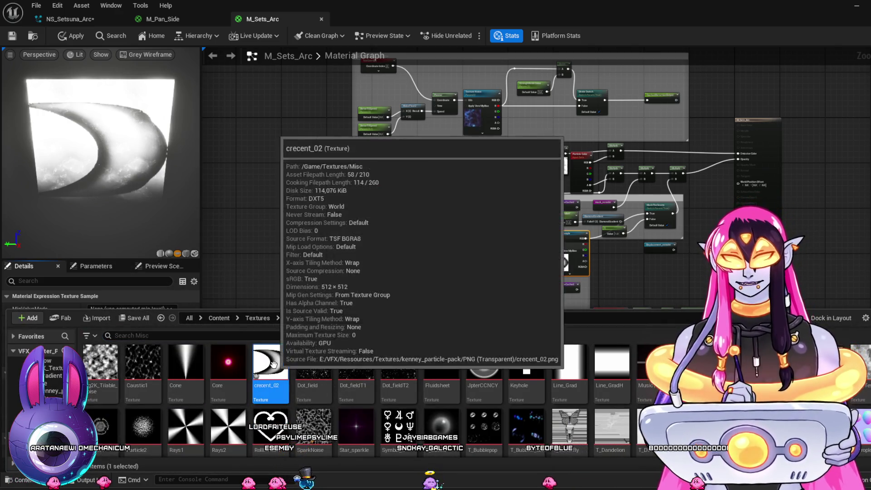
{"action": "right_click", "coordinate": [274, 364]}
{"action": "mouse_move", "coordinate": [275, 369]}
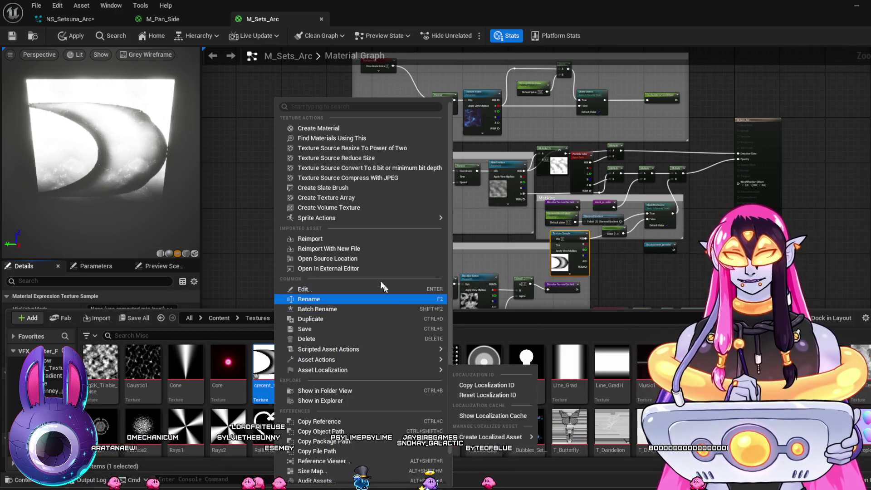
{"action": "left_click", "coordinate": [381, 239]}
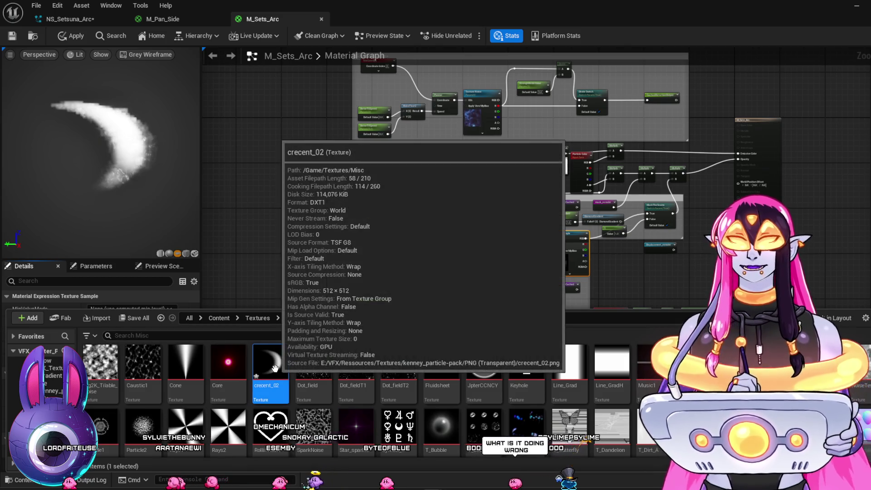
Step: Close the content drawer and switch the preview view mode from Lit to Unlit
{"action": "left_click", "coordinate": [129, 189]}
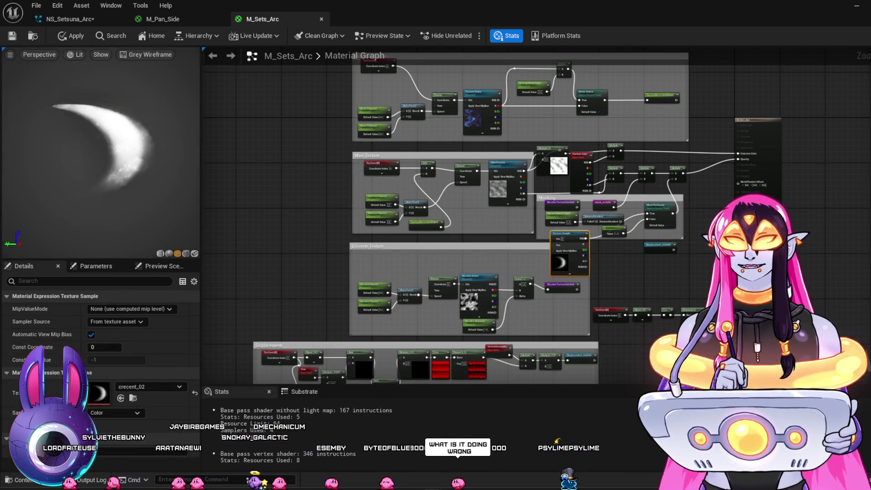
{"action": "left_click", "coordinate": [10, 55]}
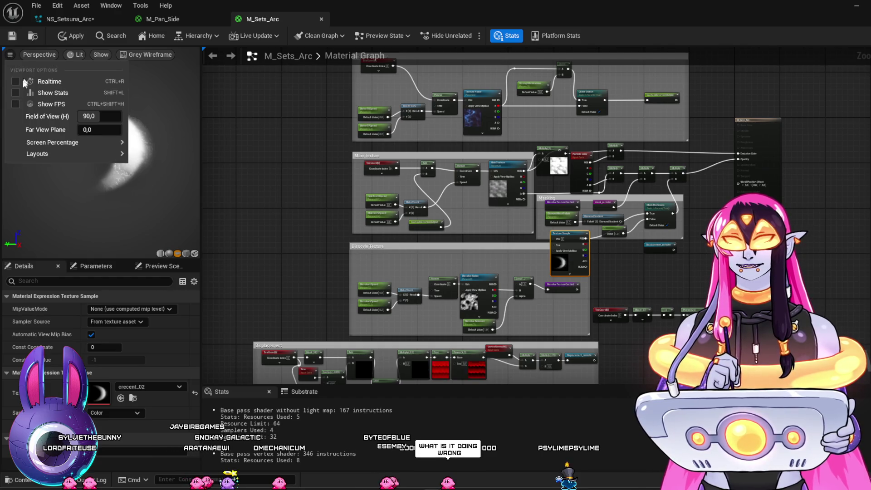
{"action": "left_click", "coordinate": [167, 222]}
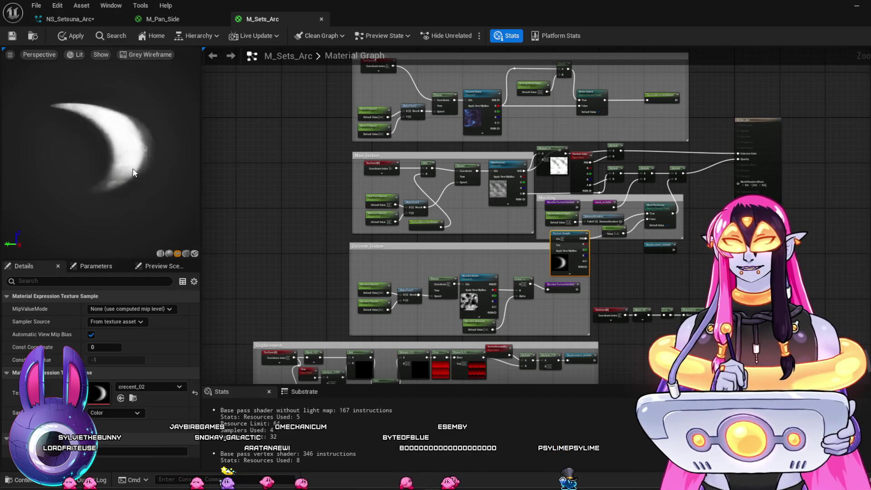
{"action": "left_click", "coordinate": [73, 54]}
{"action": "left_click", "coordinate": [75, 103]}
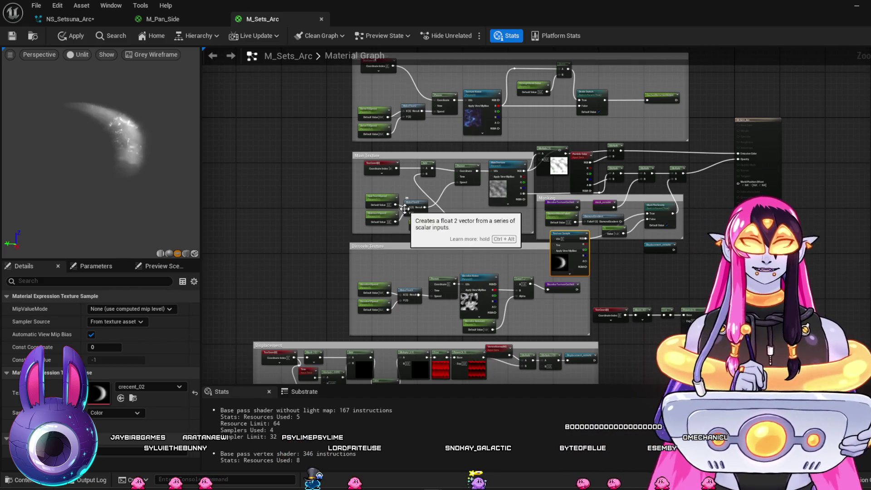
Step: Make the TexCoord mask pass the R channel instead of G
{"action": "scroll", "coordinate": [607, 270], "scroll_direction": "up", "scroll_amount": 5}
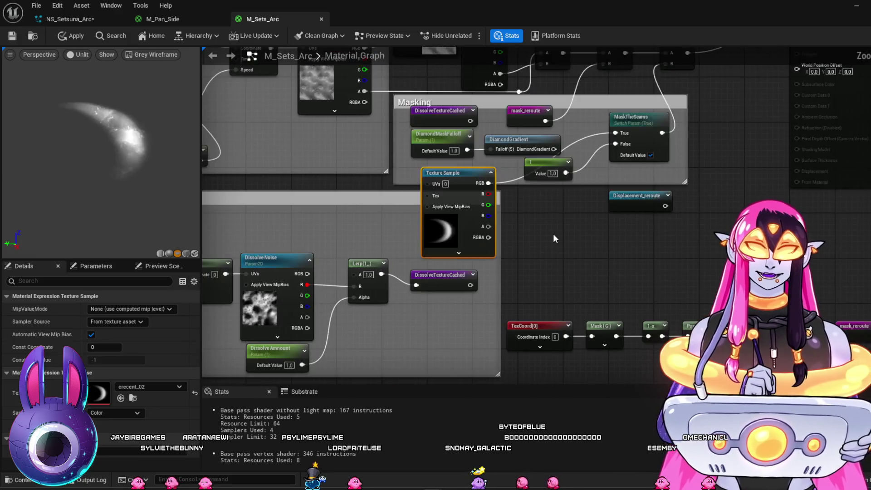
{"action": "mouse_move", "coordinate": [570, 255]}
{"action": "left_mouse_down"}
{"action": "mouse_move", "coordinate": [564, 214]}
{"action": "mouse_move", "coordinate": [383, 156]}
{"action": "left_mouse_up"}
{"action": "left_click_drag", "start_coordinate": [582, 208], "coordinate": [613, 223]}
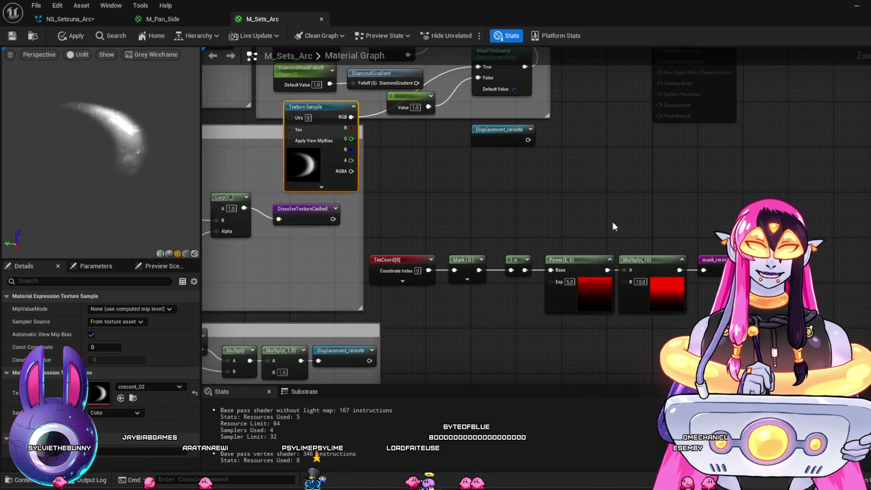
{"action": "left_click", "coordinate": [469, 279]}
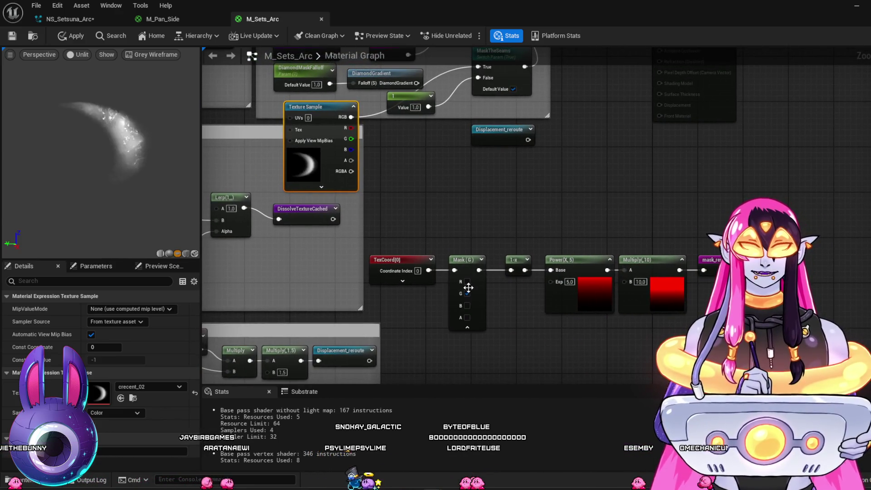
{"action": "left_click", "coordinate": [468, 282]}
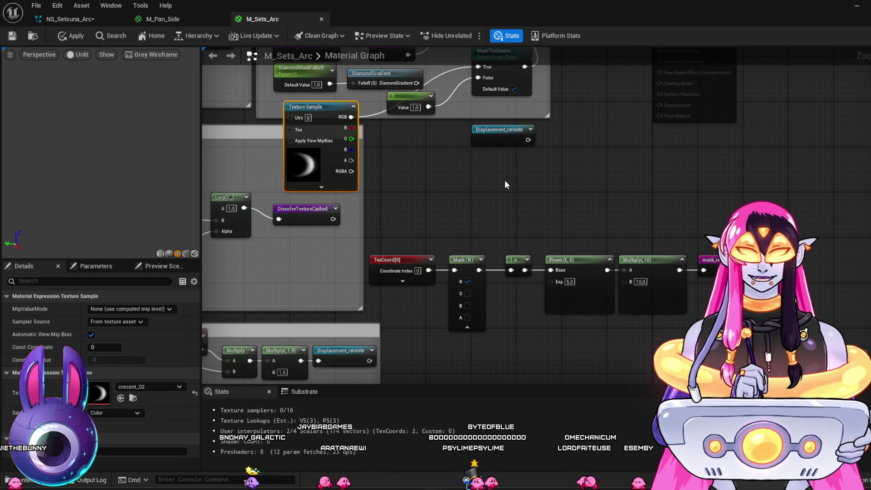
Step: Connect the 1-x output into the Power node's Base input
{"action": "mouse_move", "coordinate": [456, 191]}
{"action": "left_mouse_down"}
{"action": "mouse_move", "coordinate": [480, 181]}
{"action": "mouse_move", "coordinate": [521, 197]}
{"action": "mouse_move", "coordinate": [500, 206]}
{"action": "mouse_move", "coordinate": [507, 199]}
{"action": "left_mouse_up"}
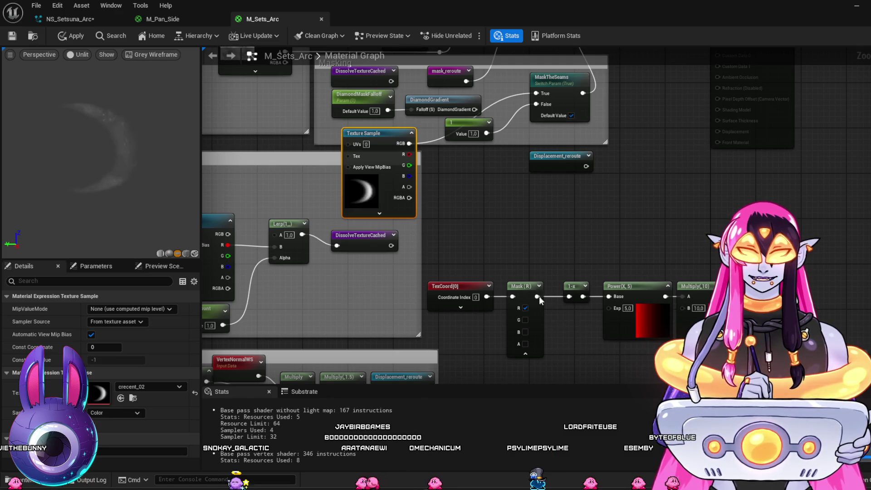
{"action": "left_click_drag", "start_coordinate": [609, 300], "coordinate": [571, 272]}
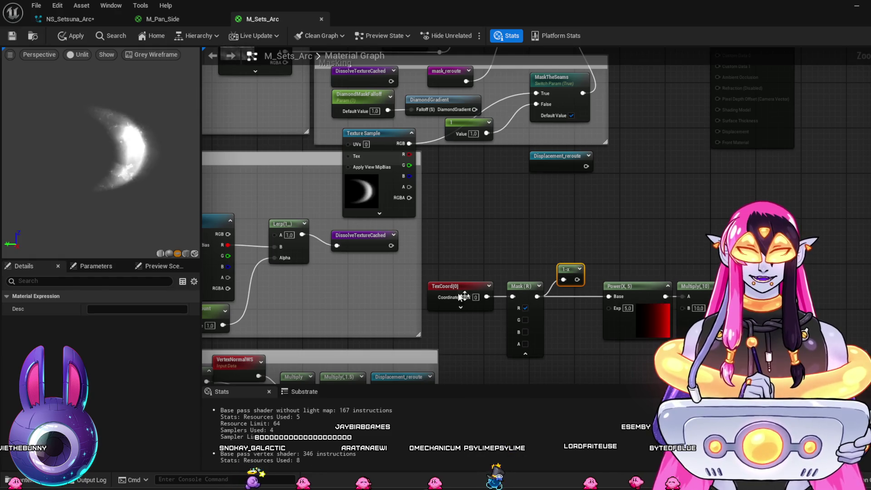
{"action": "mouse_move", "coordinate": [265, 147]}
{"action": "left_mouse_down"}
{"action": "mouse_move", "coordinate": [383, 161]}
{"action": "mouse_move", "coordinate": [507, 210]}
{"action": "mouse_move", "coordinate": [486, 217]}
{"action": "left_mouse_up"}
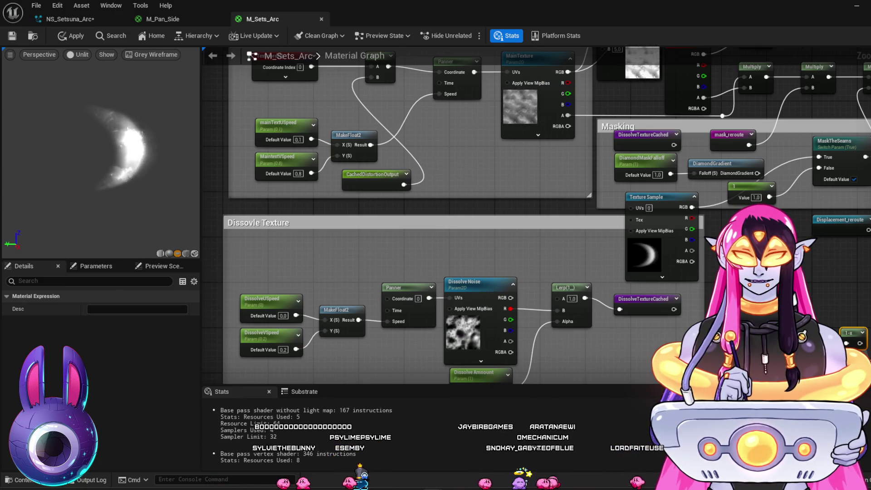
{"action": "left_click_drag", "start_coordinate": [521, 190], "coordinate": [487, 209]}
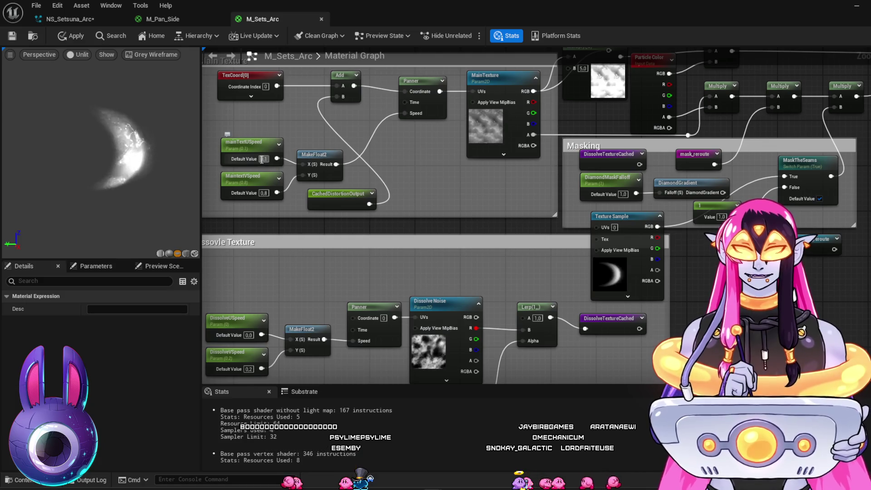
Step: Set mainTextUSpeed to 0.8 and MaintextVSpeed to 0
{"action": "left_click", "coordinate": [264, 193]}
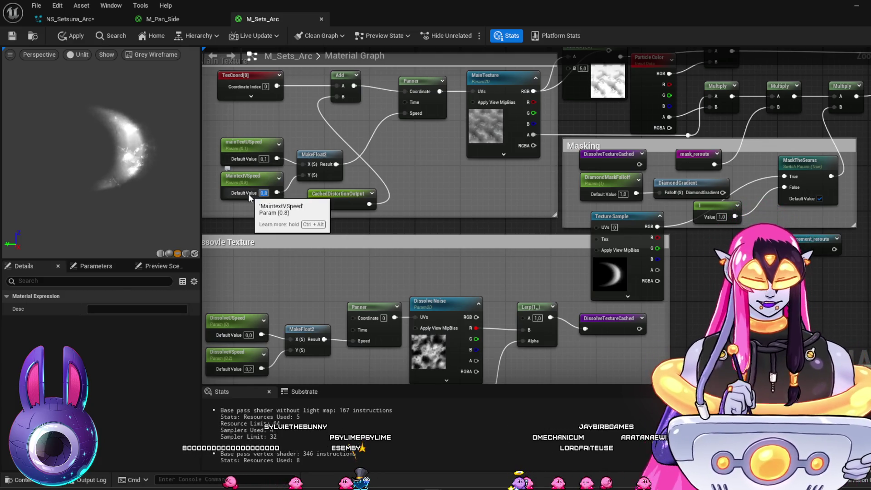
{"action": "type", "text": "0,1"}
{"action": "left_click", "coordinate": [264, 159]}
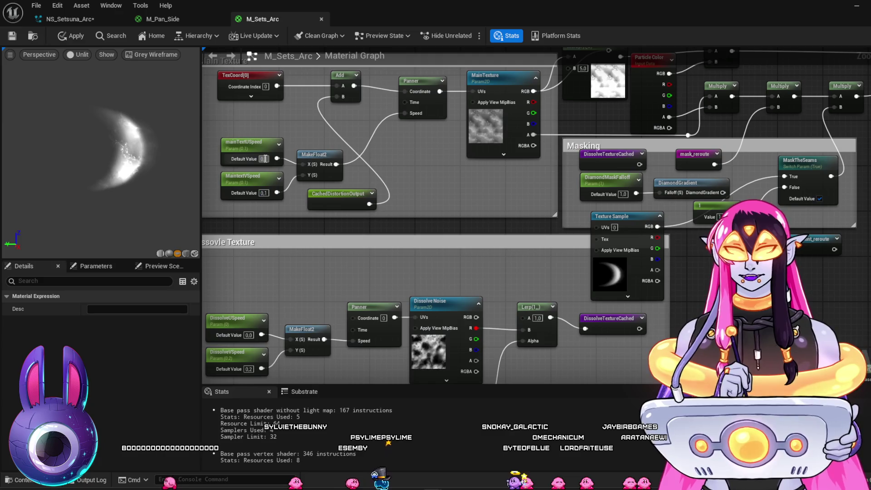
{"action": "type", "text": "0.8"}
{"action": "key", "text": "Return"}
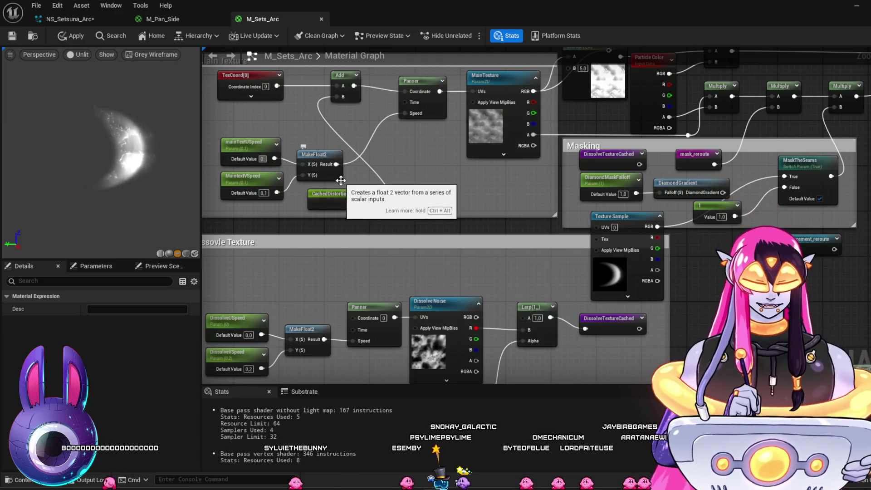
{"action": "key", "text": "Return"}
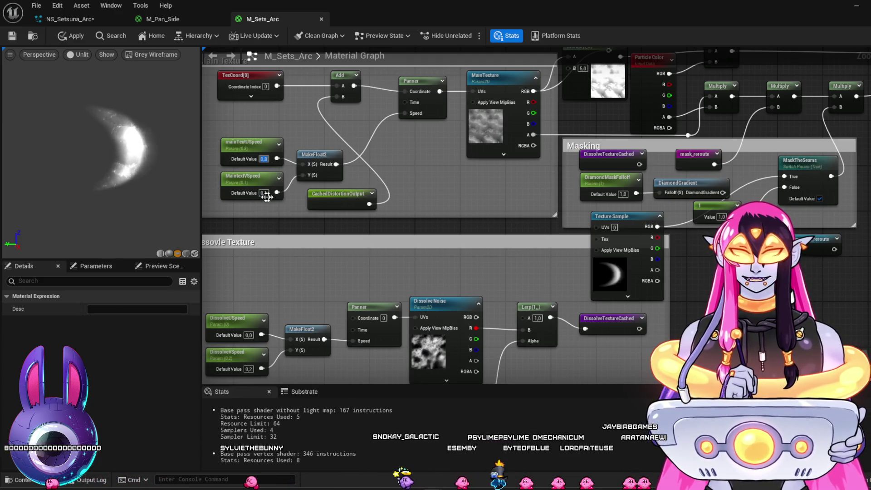
{"action": "left_click", "coordinate": [263, 193]}
{"action": "type", "text": "0"}
{"action": "key", "text": "Return"}
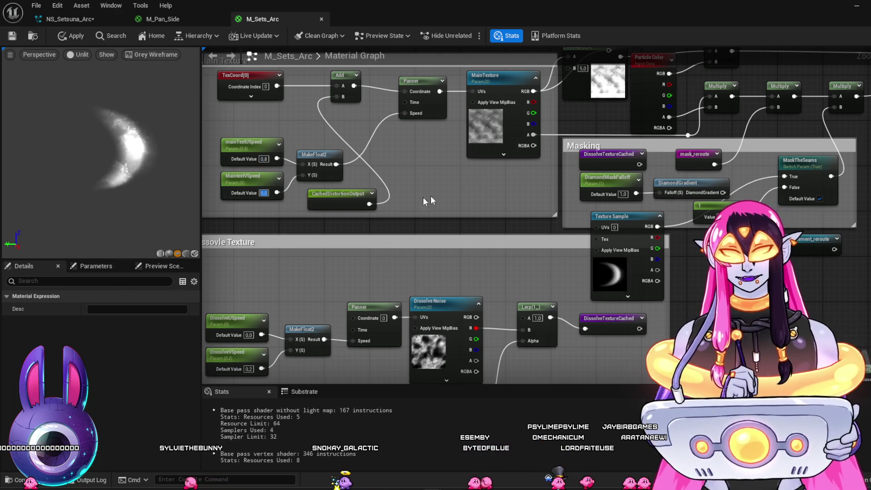
{"action": "left_click", "coordinate": [145, 191]}
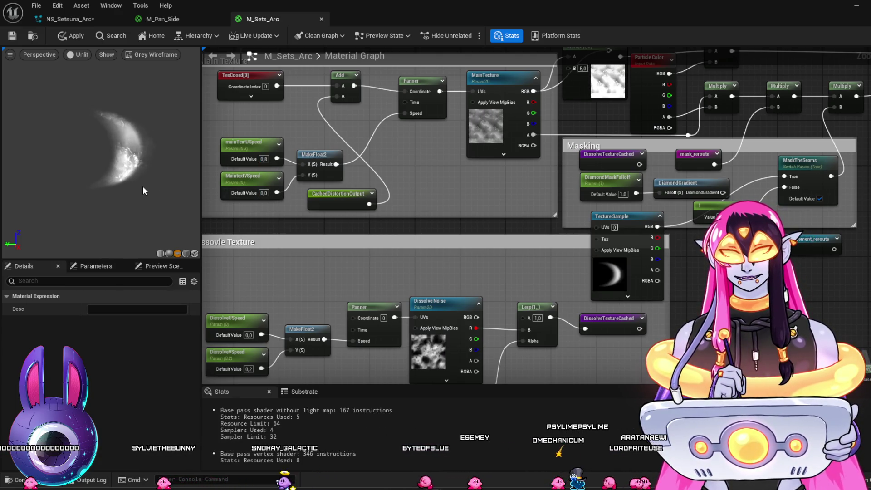
Step: Set DissolveUSpeed to 0.3
{"action": "scroll", "coordinate": [522, 291], "scroll_direction": "down", "scroll_amount": 2}
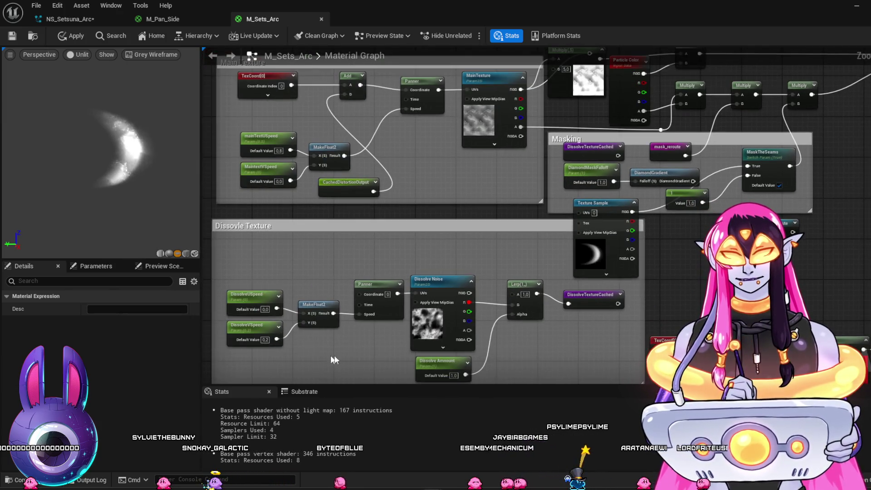
{"action": "left_click_drag", "start_coordinate": [306, 348], "coordinate": [309, 324]}
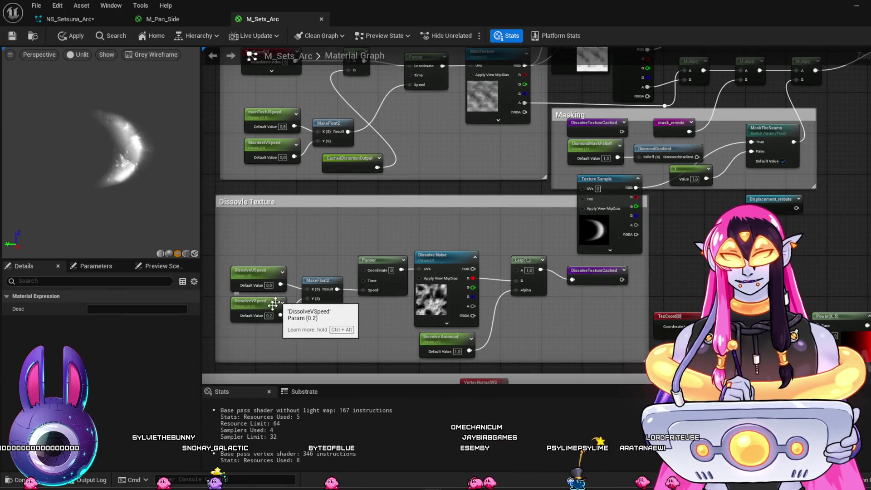
{"action": "left_click", "coordinate": [270, 285]}
{"action": "type", "text": "0.3"}
{"action": "key", "text": "Return"}
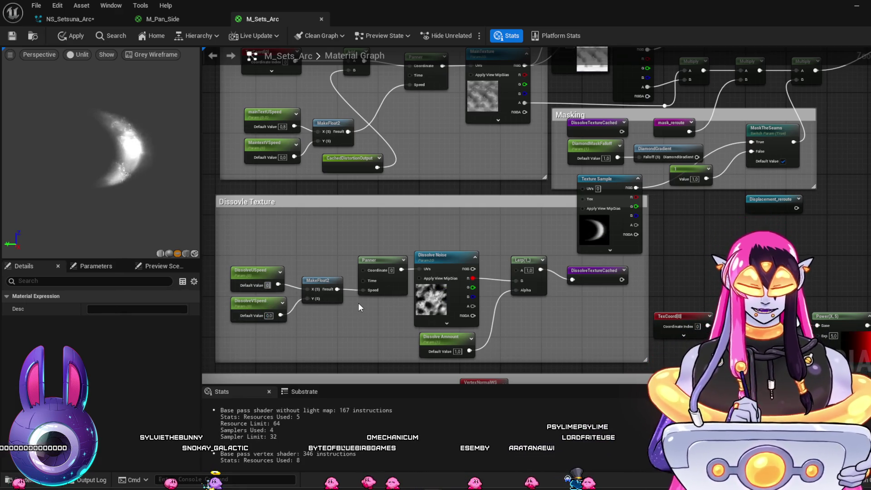
Step: Set DistorTVSpeed to 0 and DistorUSpeed to 0.2
{"action": "mouse_move", "coordinate": [489, 190]}
{"action": "left_mouse_down"}
{"action": "mouse_move", "coordinate": [454, 330]}
{"action": "mouse_move", "coordinate": [488, 405]}
{"action": "left_mouse_up"}
{"action": "left_click", "coordinate": [268, 213]}
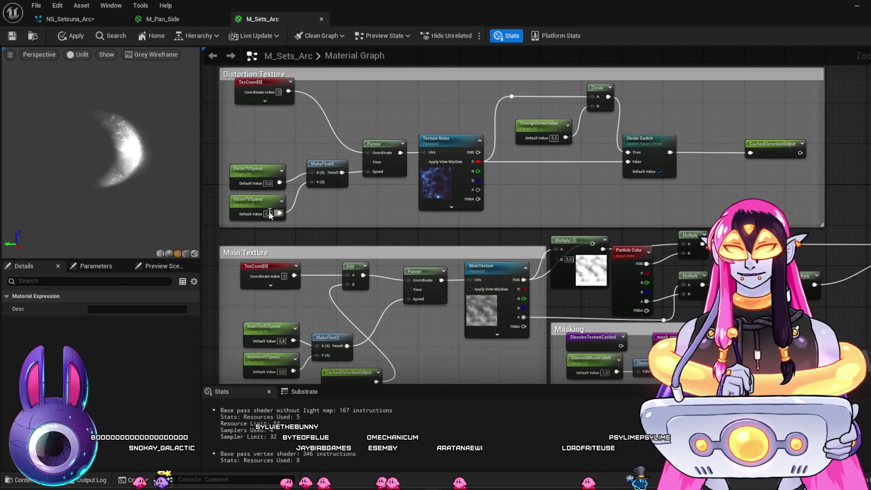
{"action": "type", "text": "0"}
{"action": "left_click", "coordinate": [267, 183]}
{"action": "type", "text": "0"}
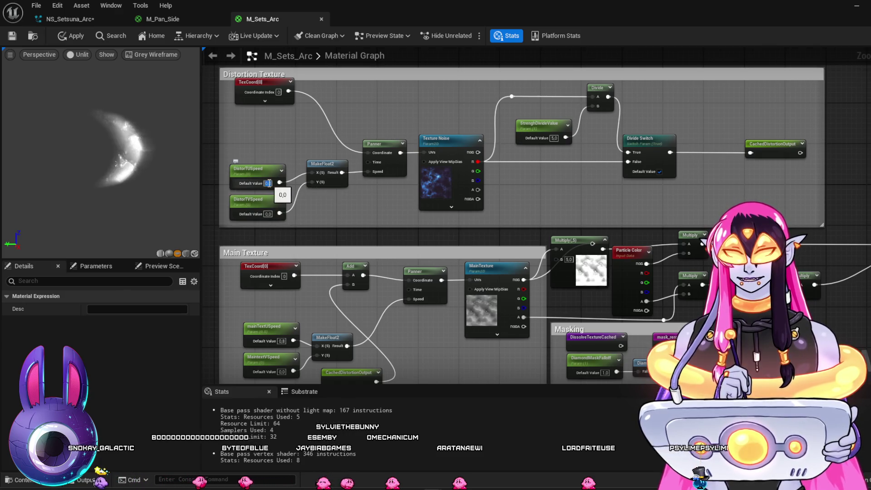
{"action": "type", "text": ".2"}
{"action": "key", "text": "Return"}
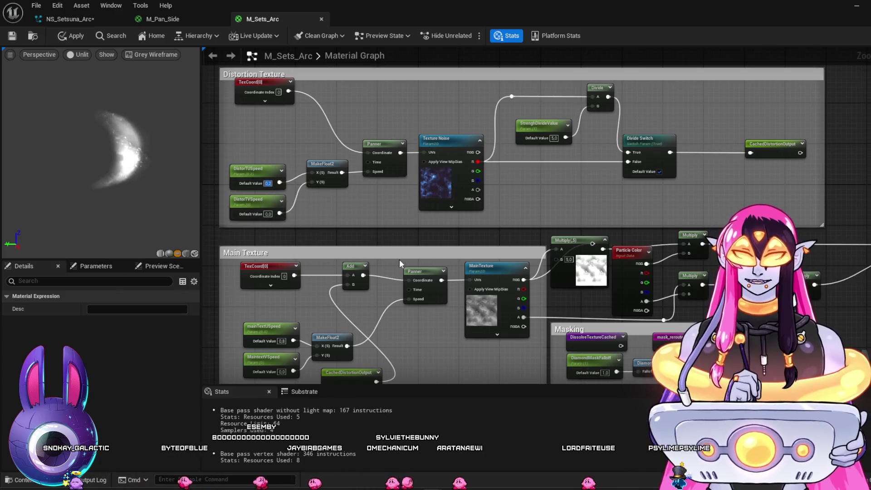
{"action": "left_click_drag", "start_coordinate": [552, 220], "coordinate": [562, 168]}
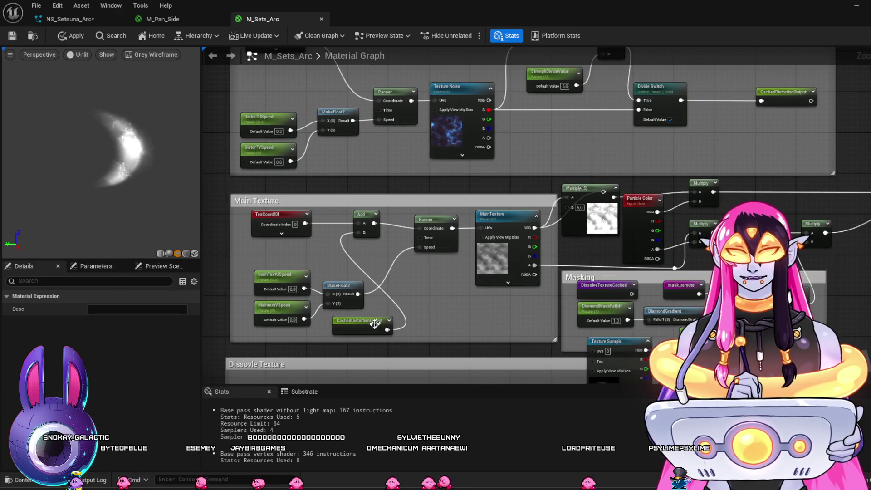
Step: Place CachedDistortionOutput beside TexCoord in the Main Texture group
{"action": "left_click_drag", "start_coordinate": [366, 325], "coordinate": [275, 249]}
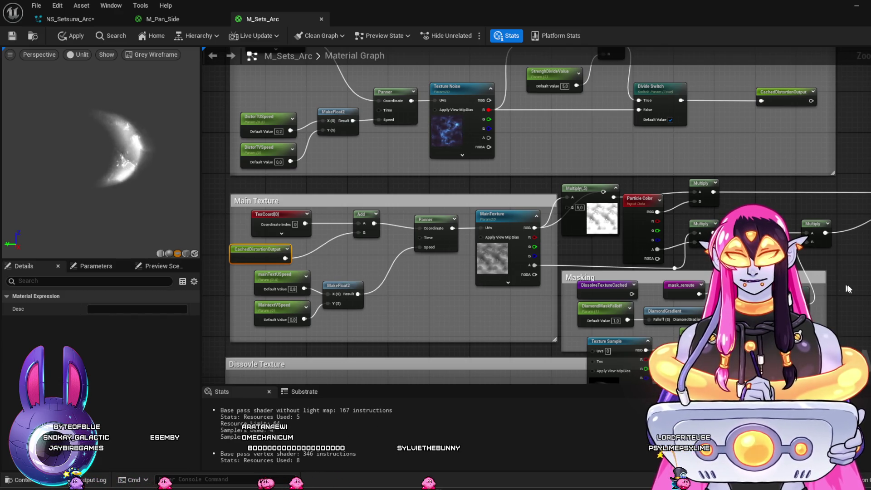
{"action": "scroll", "coordinate": [653, 214], "scroll_direction": "down", "scroll_amount": 3}
{"action": "left_click_drag", "start_coordinate": [574, 290], "coordinate": [619, 264]}
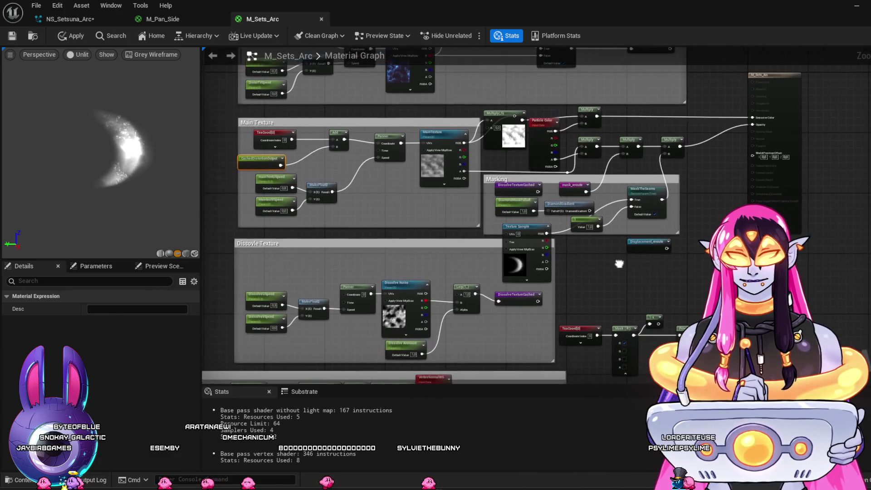
Step: Move the Texture Sample out of the Masking group and unhook it from MaskTheSeams True
{"action": "scroll", "coordinate": [599, 276], "scroll_direction": "up", "scroll_amount": 2}
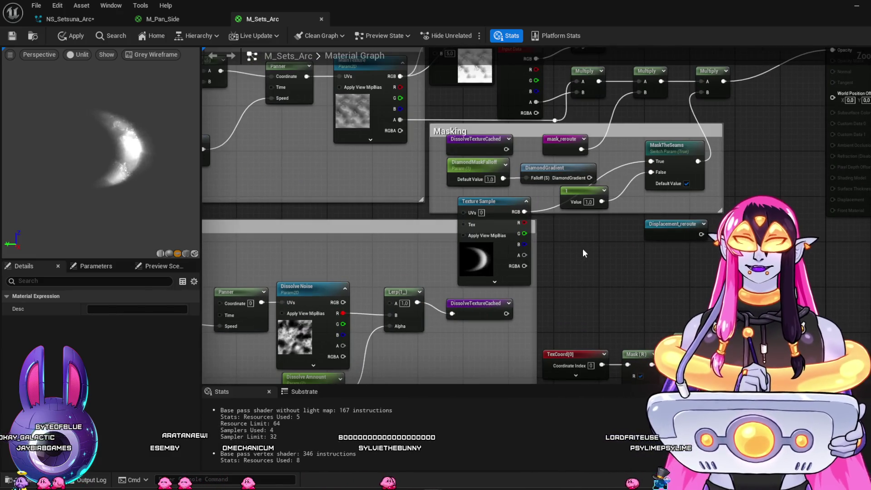
{"action": "left_click_drag", "start_coordinate": [583, 248], "coordinate": [597, 279]}
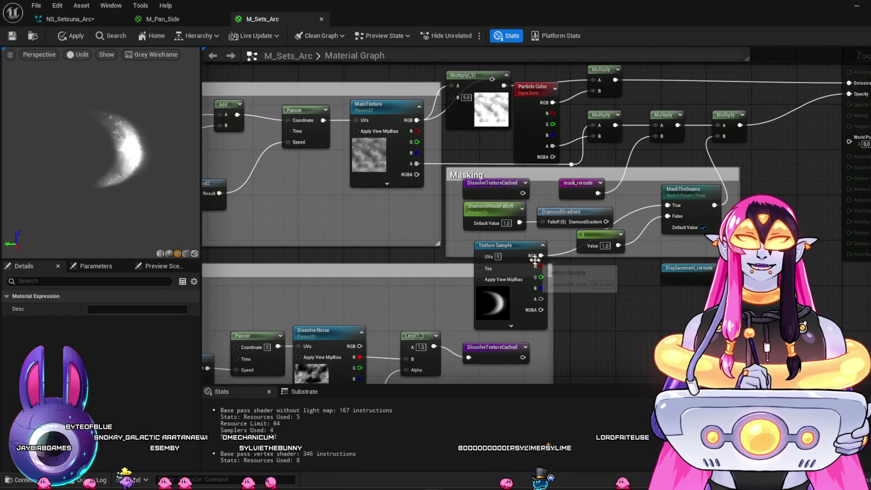
{"action": "mouse_move", "coordinate": [517, 250]}
{"action": "left_mouse_down"}
{"action": "mouse_move", "coordinate": [334, 231]}
{"action": "mouse_move", "coordinate": [295, 210]}
{"action": "left_mouse_up"}
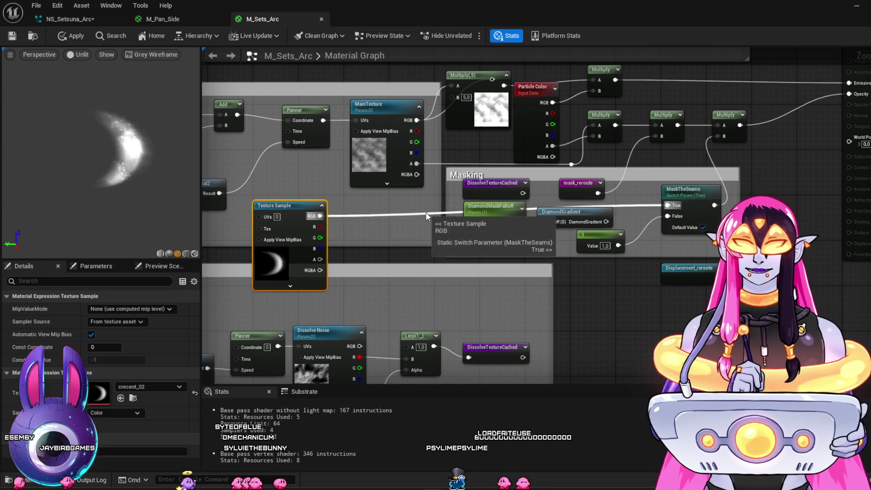
{"action": "left_click", "coordinate": [425, 211], "text": "alt"}
{"action": "left_click", "coordinate": [401, 214]}
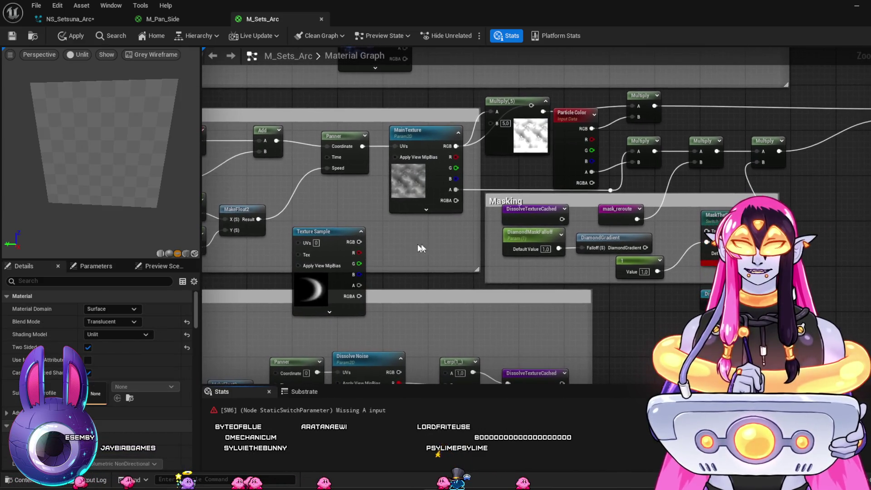
Step: Rearrange the Texture Sample and Multiply nodes and delete the unused reroute
{"action": "left_click_drag", "start_coordinate": [330, 232], "coordinate": [365, 232]}
{"action": "mouse_move", "coordinate": [509, 107]}
{"action": "left_mouse_down"}
{"action": "mouse_move", "coordinate": [495, 118]}
{"action": "mouse_move", "coordinate": [502, 130]}
{"action": "left_mouse_up"}
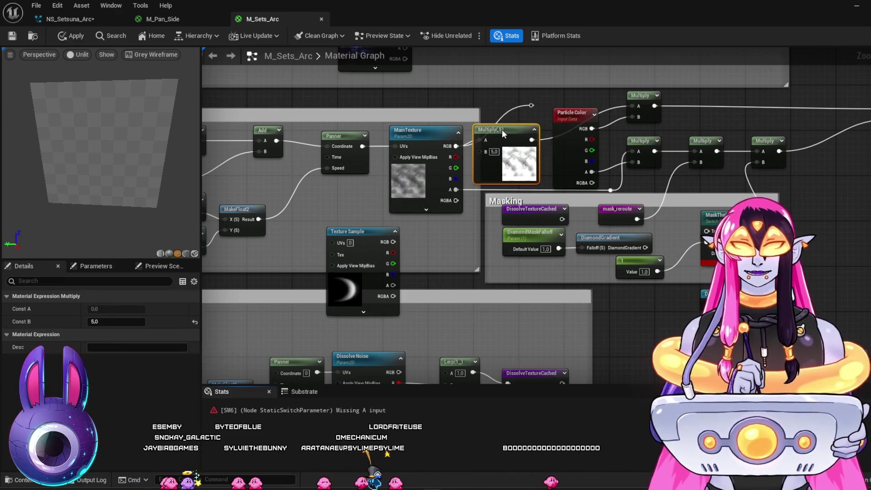
{"action": "left_click", "coordinate": [533, 107]}
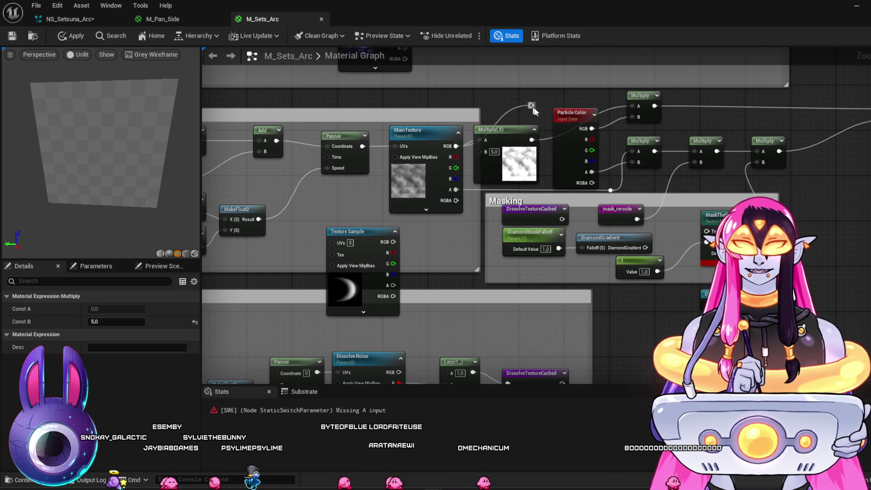
{"action": "key", "text": "Delete"}
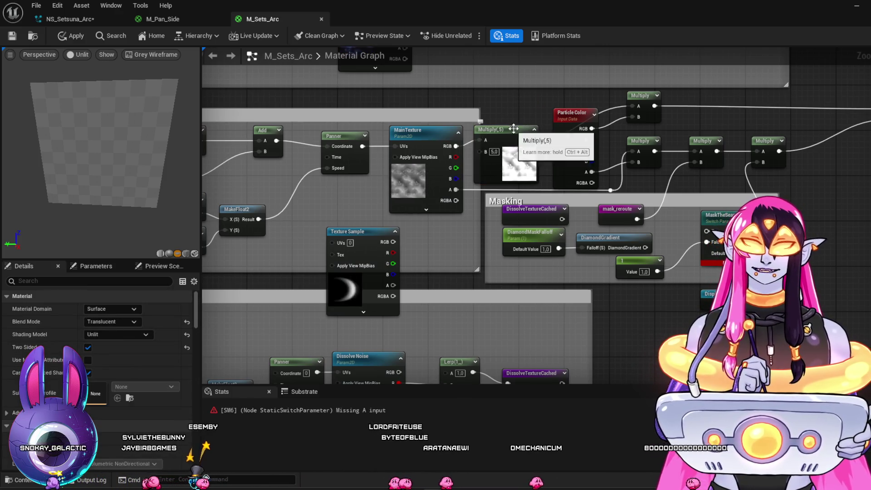
Step: Feed the Texture Sample's RGB into Multiply's B input, replacing the 5.0 constant
{"action": "left_click_drag", "start_coordinate": [514, 129], "coordinate": [516, 128]}
{"action": "mouse_move", "coordinate": [394, 242]}
{"action": "left_mouse_down"}
{"action": "mouse_move", "coordinate": [477, 190]}
{"action": "mouse_move", "coordinate": [485, 153]}
{"action": "left_mouse_up"}
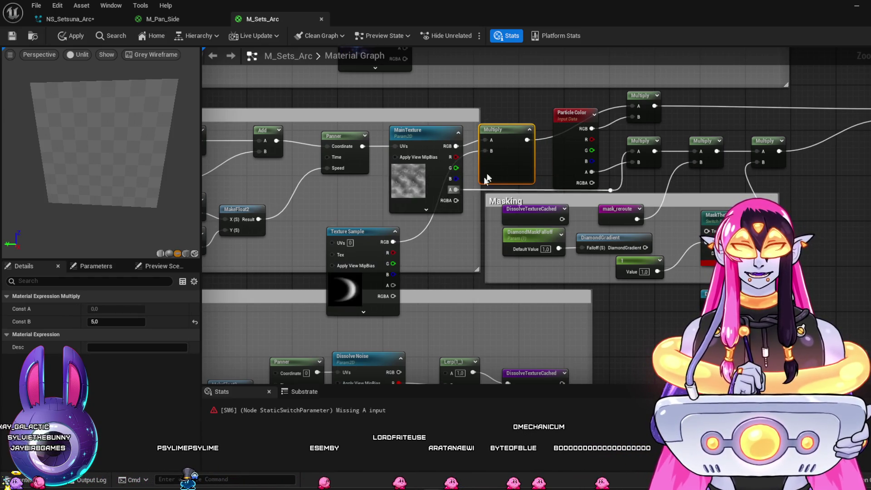
{"action": "left_click_drag", "start_coordinate": [521, 130], "coordinate": [526, 128]}
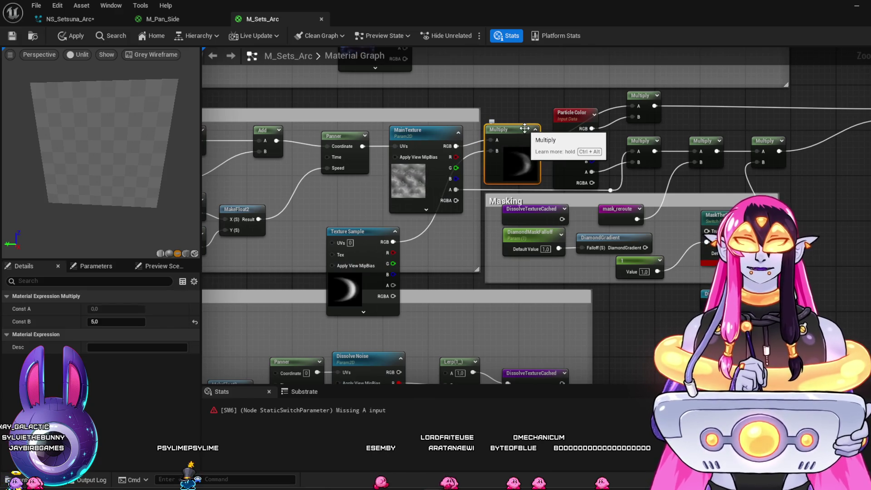
{"action": "left_click_drag", "start_coordinate": [808, 199], "coordinate": [779, 182]}
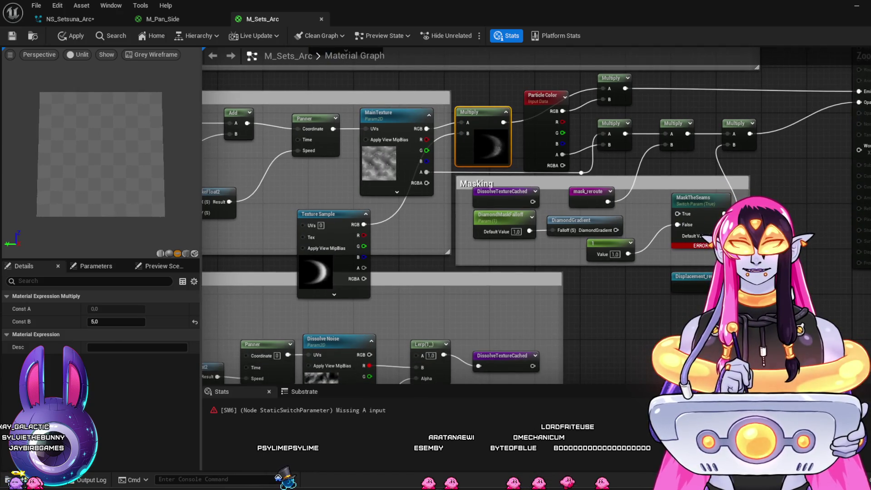
{"action": "mouse_move", "coordinate": [616, 239]}
{"action": "left_mouse_down"}
{"action": "mouse_move", "coordinate": [607, 241]}
{"action": "mouse_move", "coordinate": [668, 216]}
{"action": "left_mouse_up"}
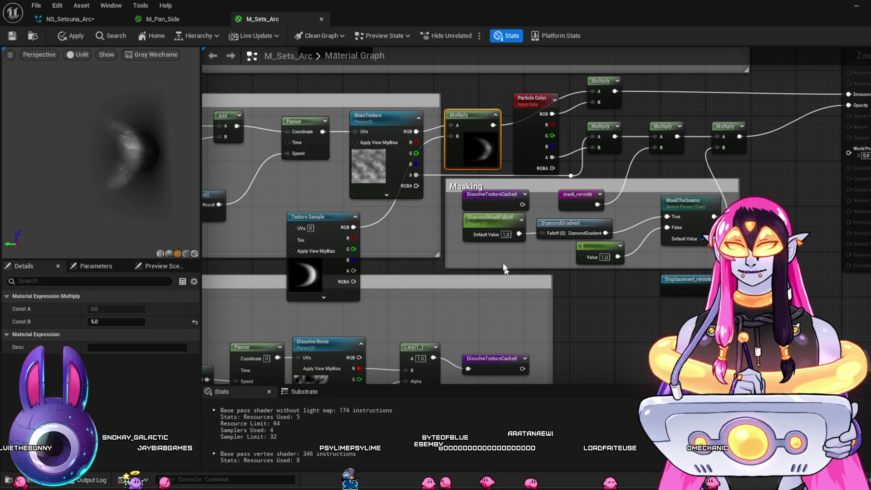
Step: Test DiamondMaskFalloff at 0 and toggle MaskTheSeams, then restore DiamondMaskFalloff to 1
{"action": "left_click", "coordinate": [506, 234]}
{"action": "type", "text": "0"}
{"action": "key", "text": "Return"}
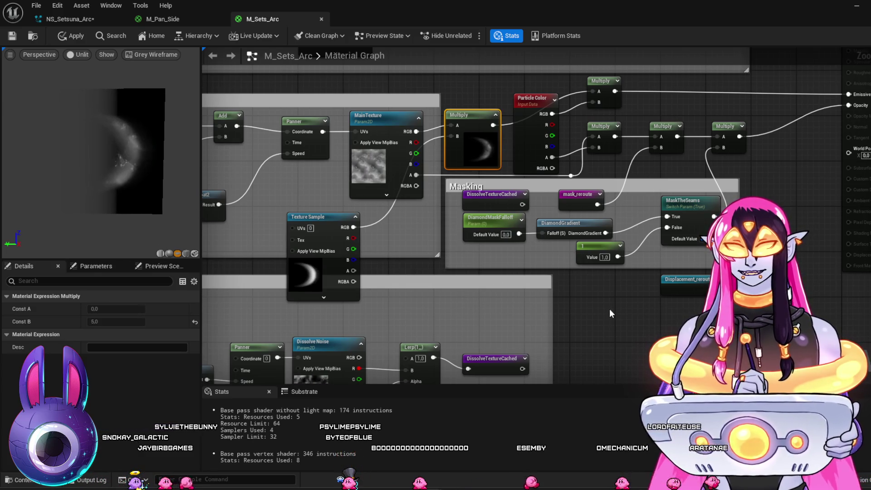
{"action": "left_click_drag", "start_coordinate": [609, 309], "coordinate": [568, 314]}
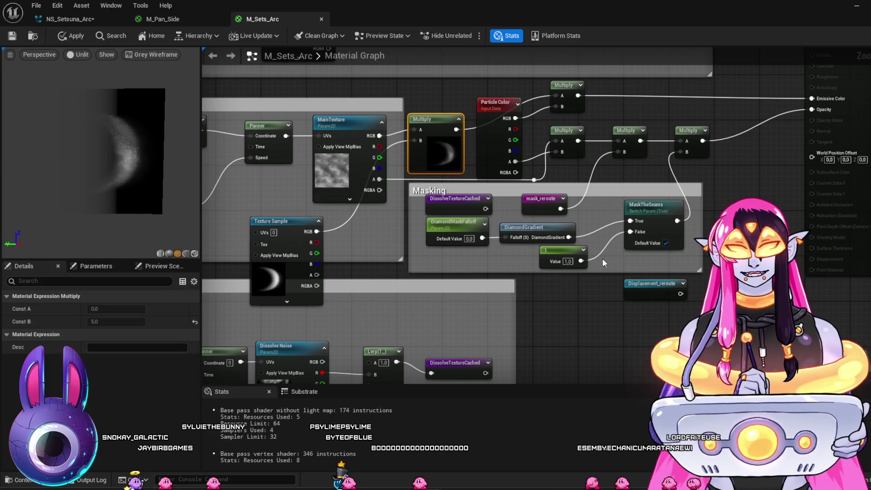
{"action": "left_click", "coordinate": [665, 243]}
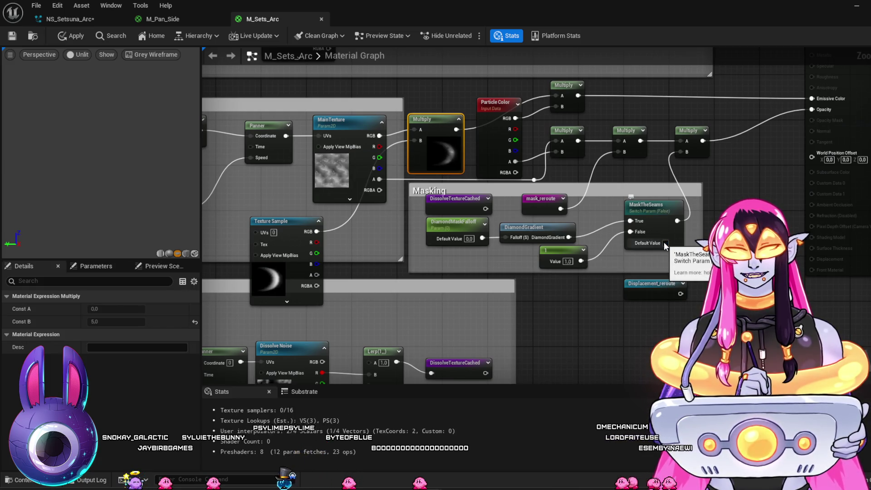
{"action": "left_click", "coordinate": [665, 243]}
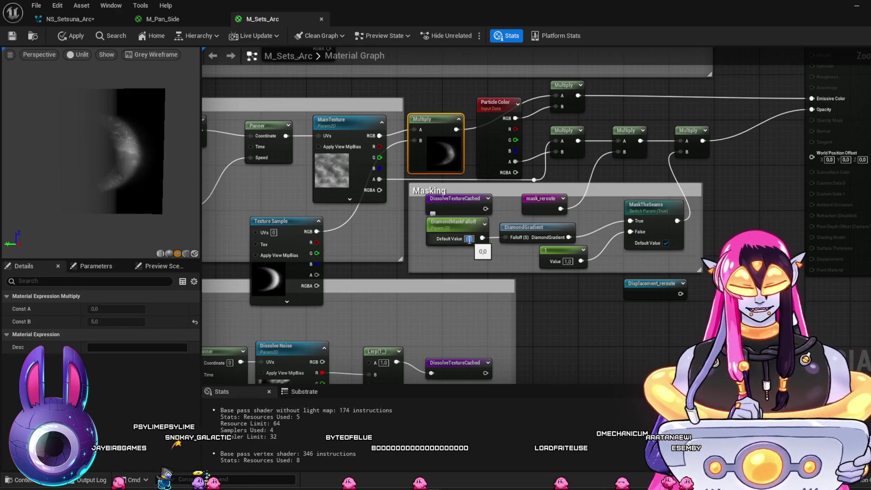
{"action": "type", "text": "1"}
{"action": "key", "text": "Return"}
{"action": "mouse_move", "coordinate": [546, 314]}
{"action": "left_mouse_down"}
{"action": "mouse_move", "coordinate": [584, 308]}
{"action": "mouse_move", "coordinate": [552, 306]}
{"action": "left_mouse_up"}
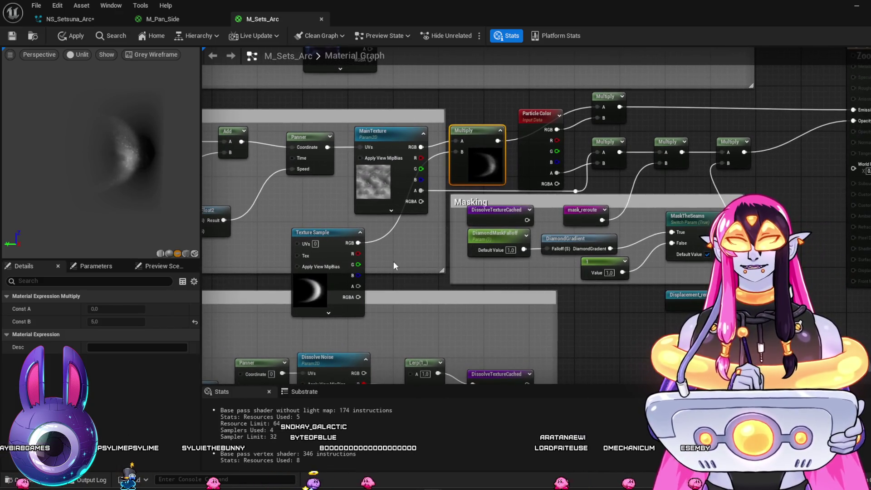
Step: Feed the Texture Sample's R channel into Multiply B and break the mask_reroute link
{"action": "left_click_drag", "start_coordinate": [357, 253], "coordinate": [456, 152]}
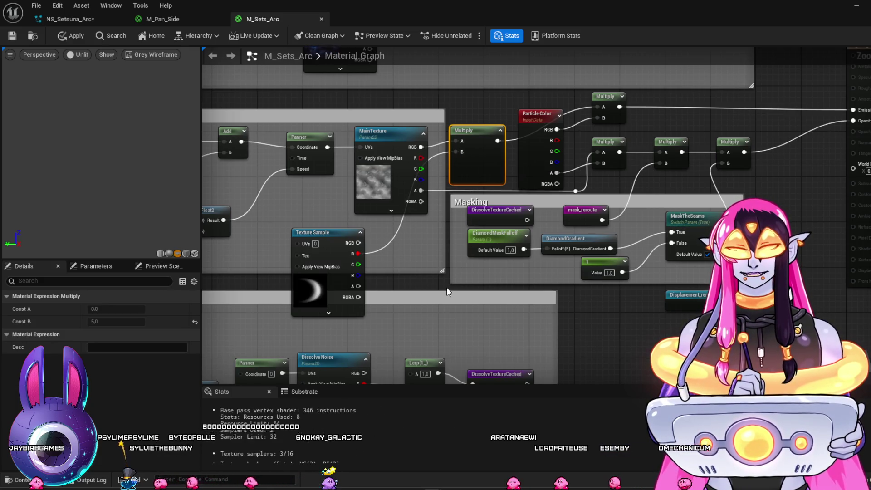
{"action": "mouse_move", "coordinate": [480, 303]}
{"action": "left_mouse_down"}
{"action": "mouse_move", "coordinate": [529, 91]}
{"action": "mouse_move", "coordinate": [564, 102]}
{"action": "mouse_move", "coordinate": [543, 59]}
{"action": "mouse_move", "coordinate": [435, 136]}
{"action": "left_mouse_up"}
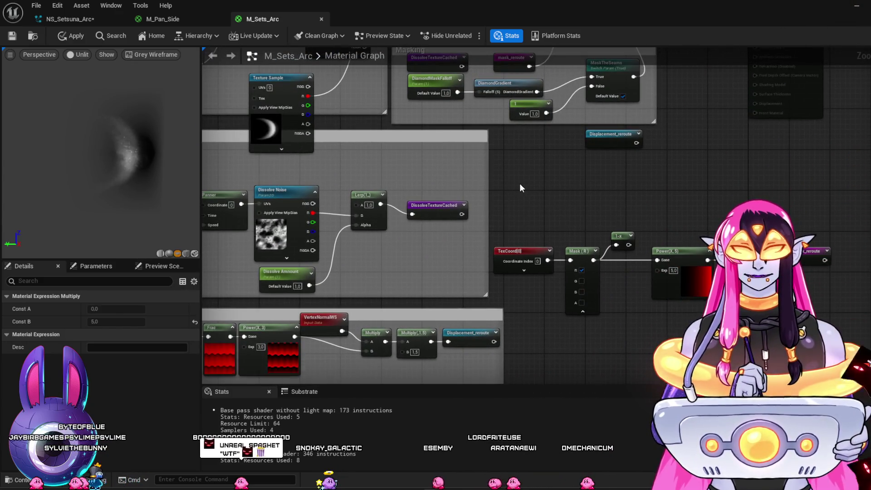
{"action": "left_click_drag", "start_coordinate": [522, 187], "coordinate": [494, 267]}
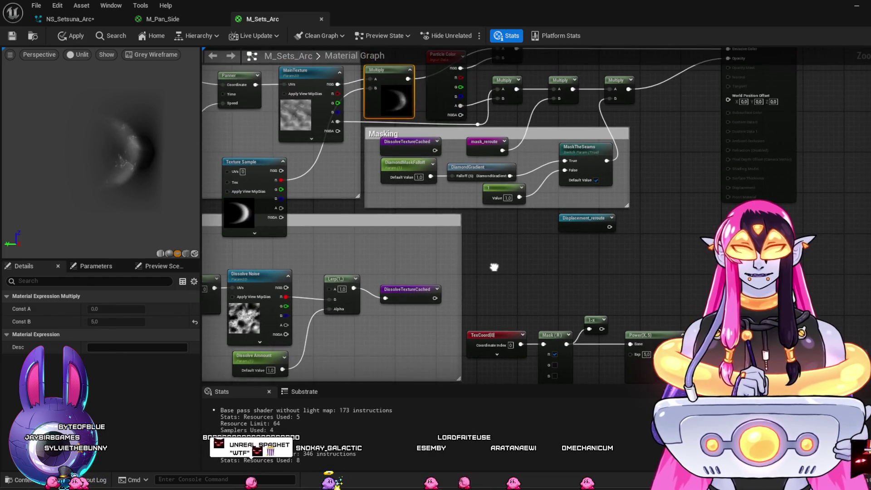
{"action": "left_click", "coordinate": [528, 125], "text": "alt"}
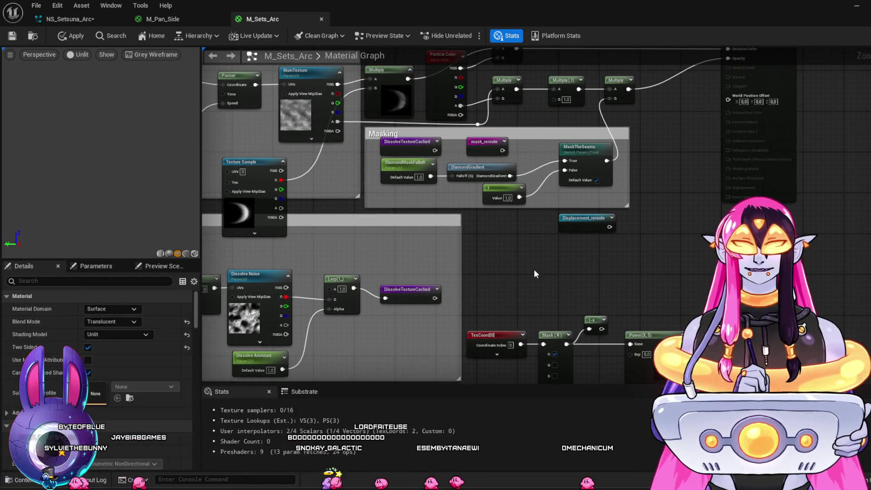
{"action": "left_click_drag", "start_coordinate": [535, 271], "coordinate": [574, 274]}
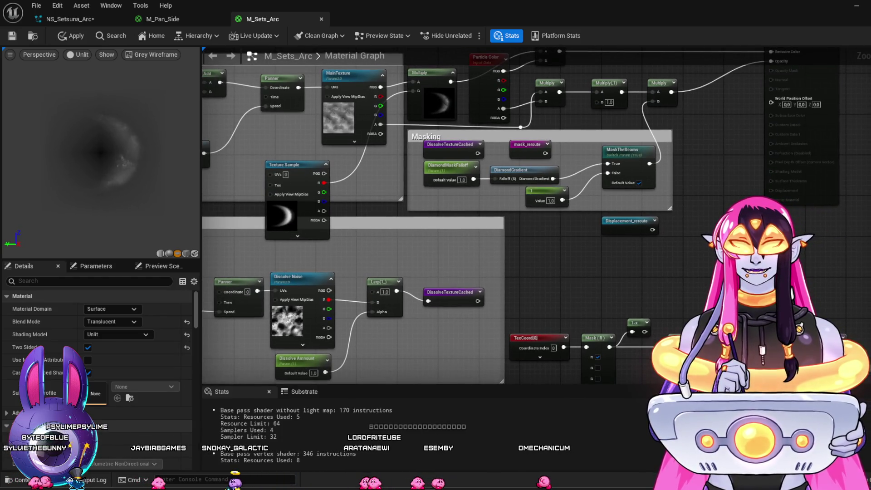
{"action": "mouse_move", "coordinate": [517, 265]}
{"action": "left_mouse_down"}
{"action": "mouse_move", "coordinate": [630, 327]}
{"action": "mouse_move", "coordinate": [679, 287]}
{"action": "mouse_move", "coordinate": [755, 177]}
{"action": "mouse_move", "coordinate": [686, 334]}
{"action": "mouse_move", "coordinate": [662, 358]}
{"action": "mouse_move", "coordinate": [493, 96]}
{"action": "mouse_move", "coordinate": [454, 216]}
{"action": "mouse_move", "coordinate": [368, 244]}
{"action": "mouse_move", "coordinate": [271, 246]}
{"action": "left_mouse_up"}
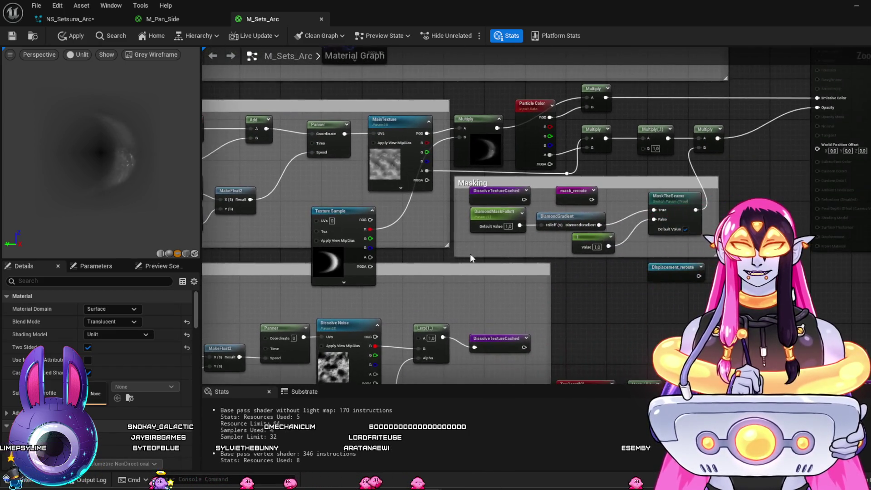
{"action": "scroll", "coordinate": [471, 254], "scroll_direction": "up", "scroll_amount": 1}
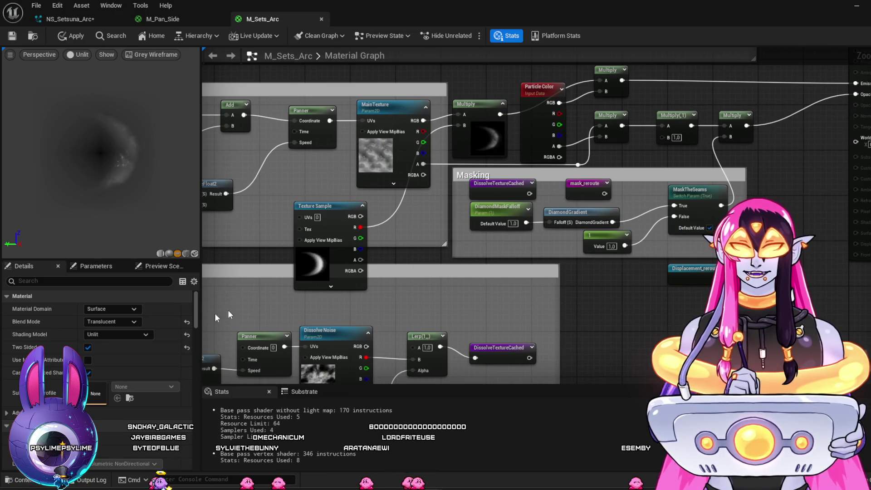
{"action": "left_click", "coordinate": [111, 322]}
{"action": "left_click", "coordinate": [107, 340]}
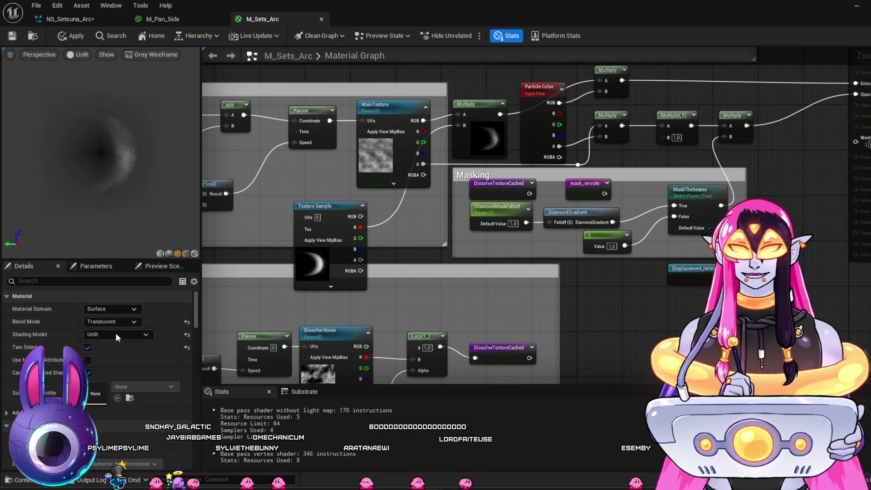
{"action": "left_click", "coordinate": [135, 321]}
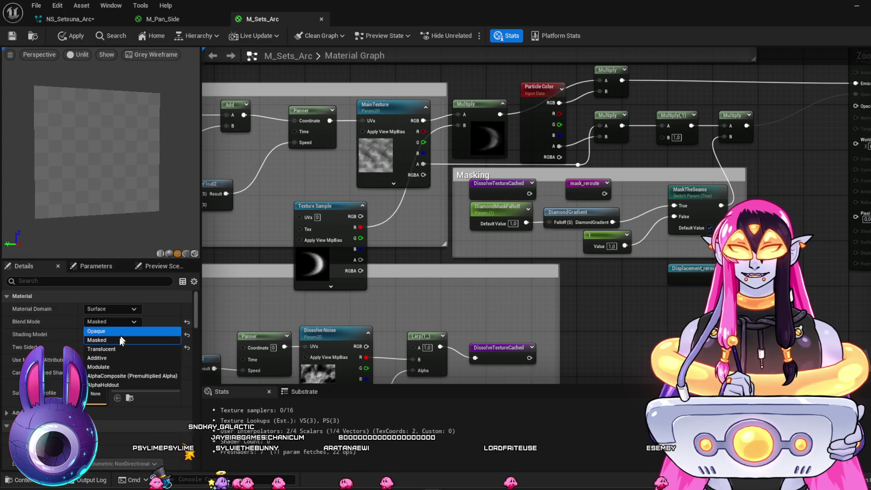
{"action": "left_click", "coordinate": [109, 358]}
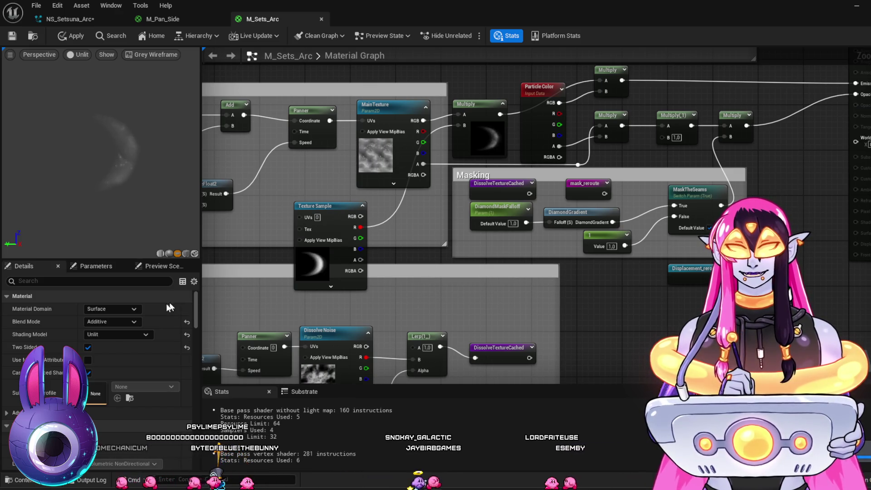
{"action": "left_click", "coordinate": [134, 322]}
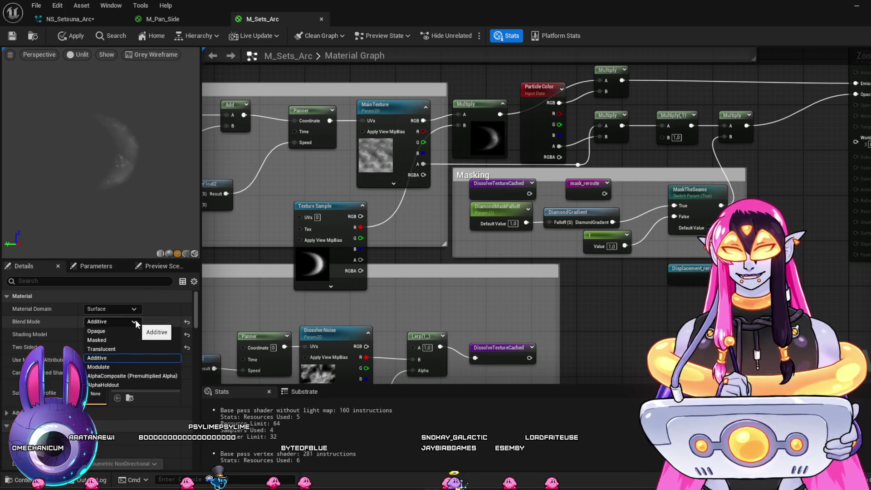
{"action": "left_click", "coordinate": [112, 347]}
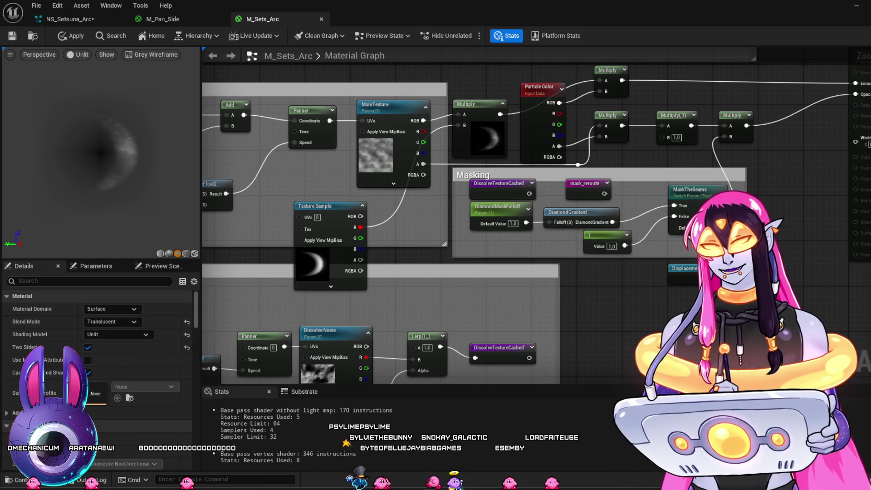
{"action": "left_click_drag", "start_coordinate": [702, 273], "coordinate": [671, 306]}
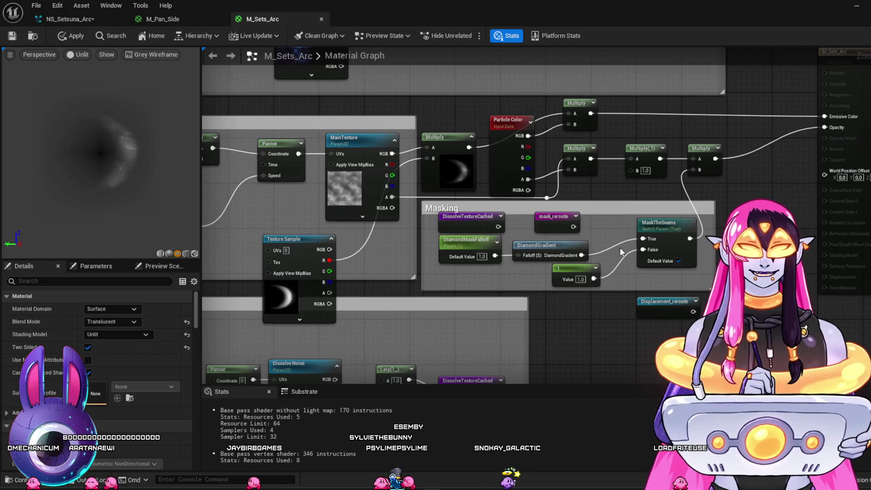
Step: Disconnect MaskTheSeams and wire the crescent Texture Sample's alpha into the opacity Multiply's B input
{"action": "left_click", "coordinate": [685, 192], "text": "alt"}
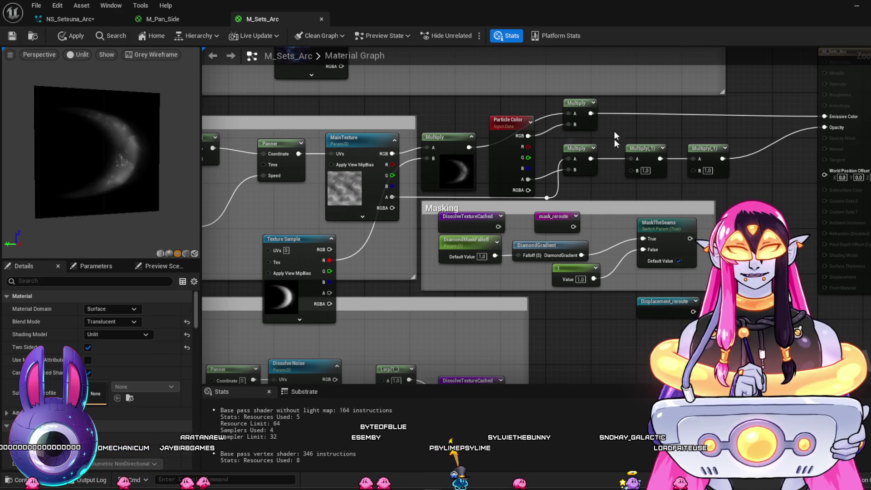
{"action": "left_click_drag", "start_coordinate": [614, 131], "coordinate": [584, 131]}
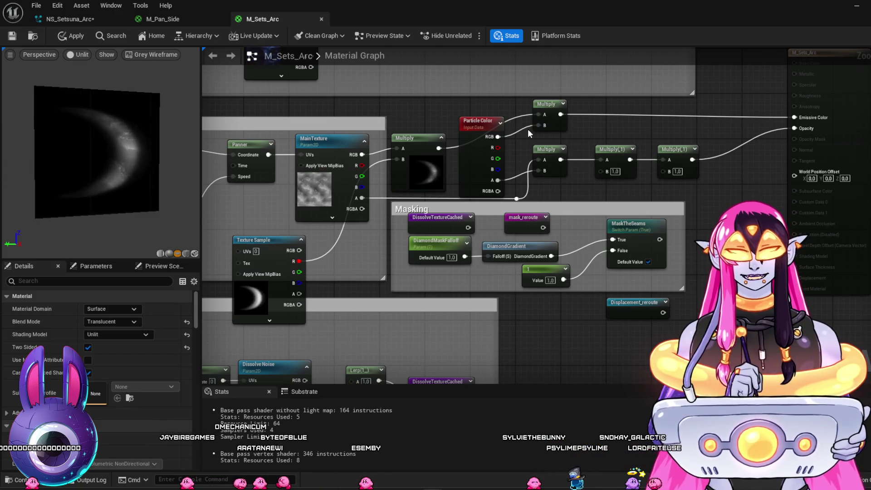
{"action": "mouse_move", "coordinate": [551, 157]}
{"action": "left_mouse_down"}
{"action": "mouse_move", "coordinate": [562, 157]}
{"action": "mouse_move", "coordinate": [551, 150]}
{"action": "left_mouse_up"}
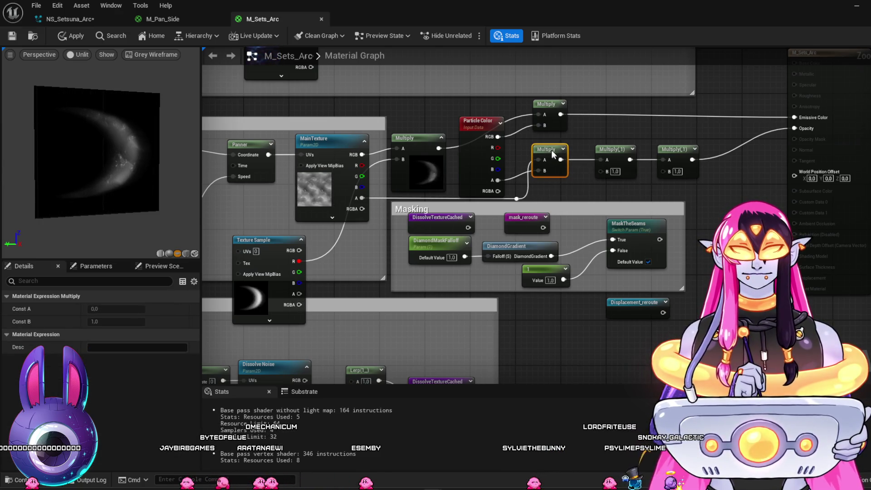
{"action": "left_click_drag", "start_coordinate": [299, 294], "coordinate": [602, 171]}
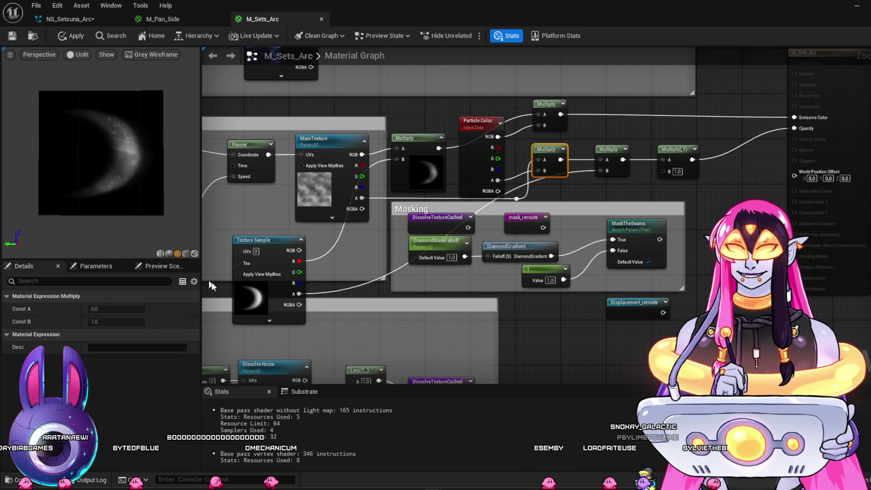
{"action": "left_click", "coordinate": [559, 345]}
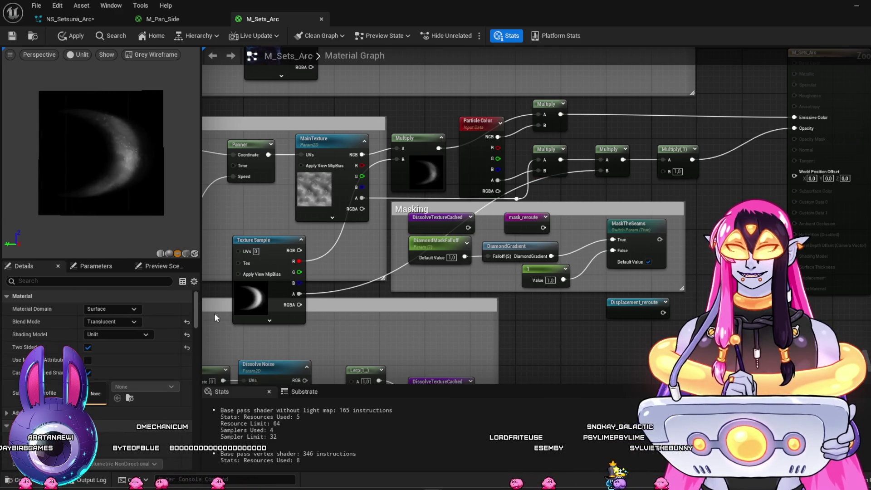
{"action": "left_click", "coordinate": [135, 321]}
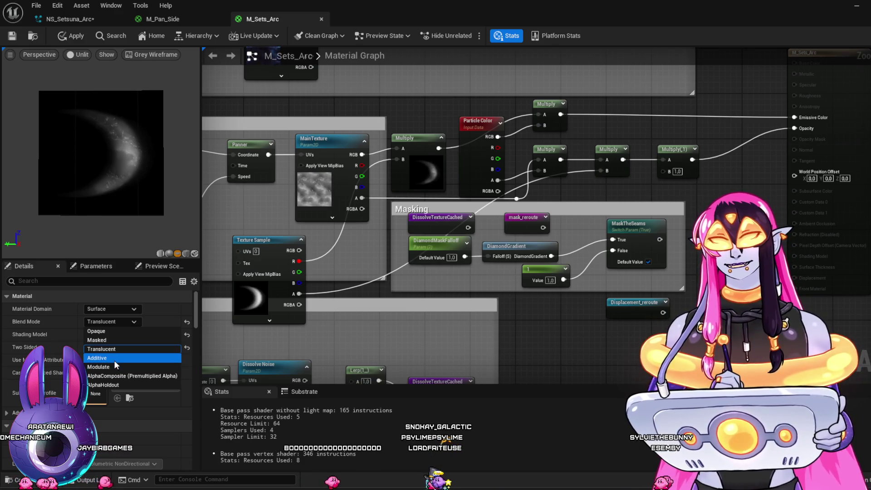
Step: Set M_Sets_Arc's blend mode to Additive and bring the Multiply and output nodes into view
{"action": "key", "text": "Escape"}
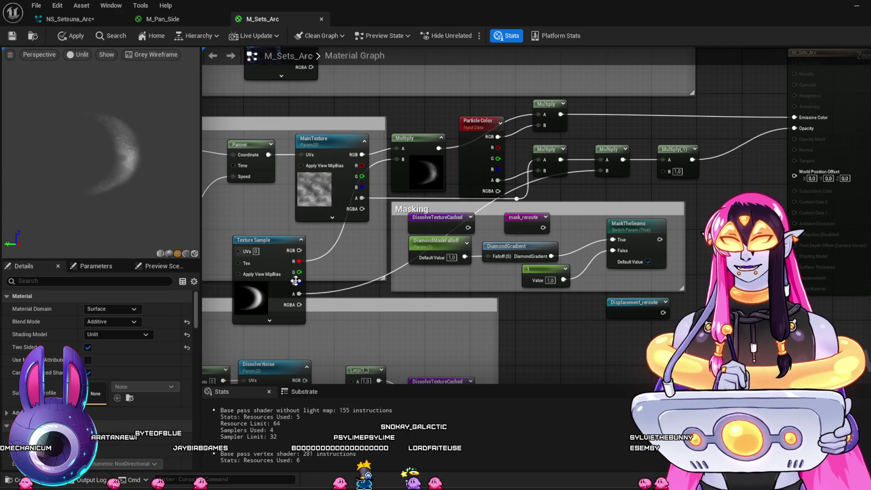
{"action": "scroll", "coordinate": [514, 338], "scroll_direction": "down", "scroll_amount": 1}
{"action": "mouse_move", "coordinate": [513, 338]}
{"action": "left_mouse_down"}
{"action": "mouse_move", "coordinate": [576, 343]}
{"action": "mouse_move", "coordinate": [635, 295]}
{"action": "mouse_move", "coordinate": [687, 272]}
{"action": "mouse_move", "coordinate": [673, 269]}
{"action": "mouse_move", "coordinate": [601, 129]}
{"action": "mouse_move", "coordinate": [776, 152]}
{"action": "mouse_move", "coordinate": [731, 199]}
{"action": "left_mouse_up"}
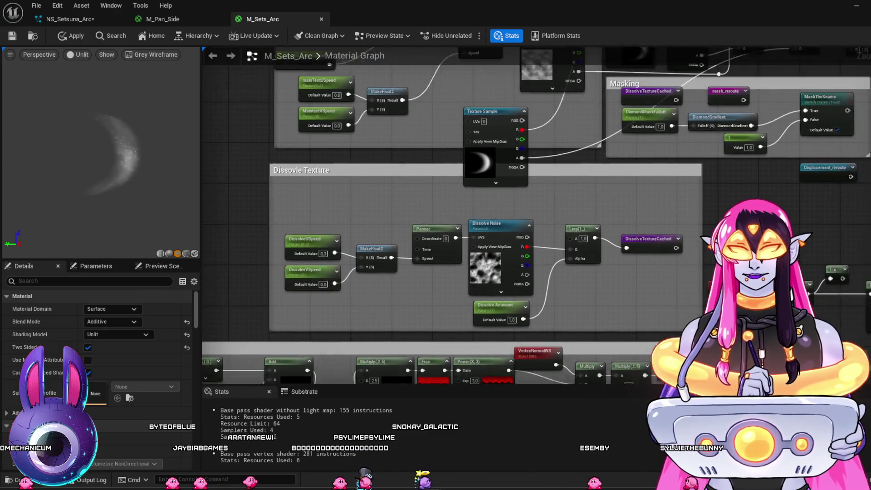
{"action": "mouse_move", "coordinate": [644, 53]}
{"action": "left_mouse_down"}
{"action": "mouse_move", "coordinate": [563, 173]}
{"action": "mouse_move", "coordinate": [501, 199]}
{"action": "left_mouse_up"}
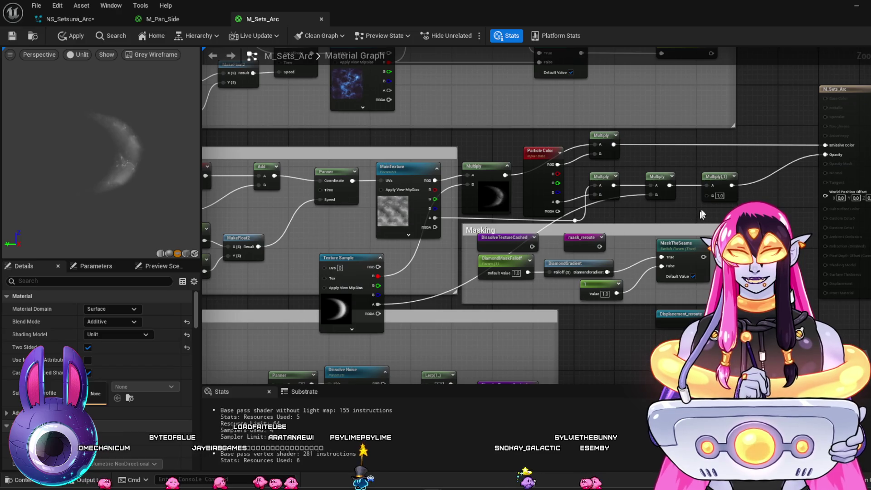
{"action": "left_click_drag", "start_coordinate": [766, 247], "coordinate": [541, 259]}
Step: Rearrange the Multiply nodes near the output and set Multiply(1)'s B value to 3
{"action": "left_click", "coordinate": [511, 181]}
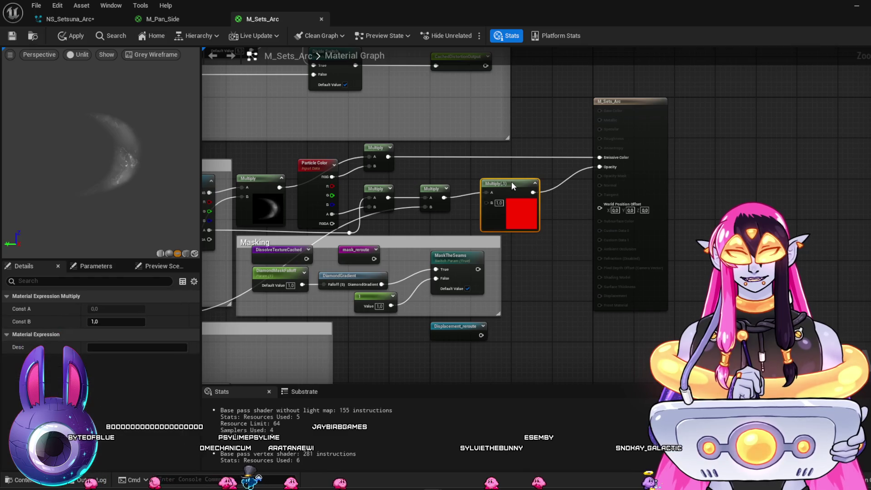
{"action": "left_click_drag", "start_coordinate": [502, 184], "coordinate": [522, 188]}
{"action": "left_click", "coordinate": [447, 188]}
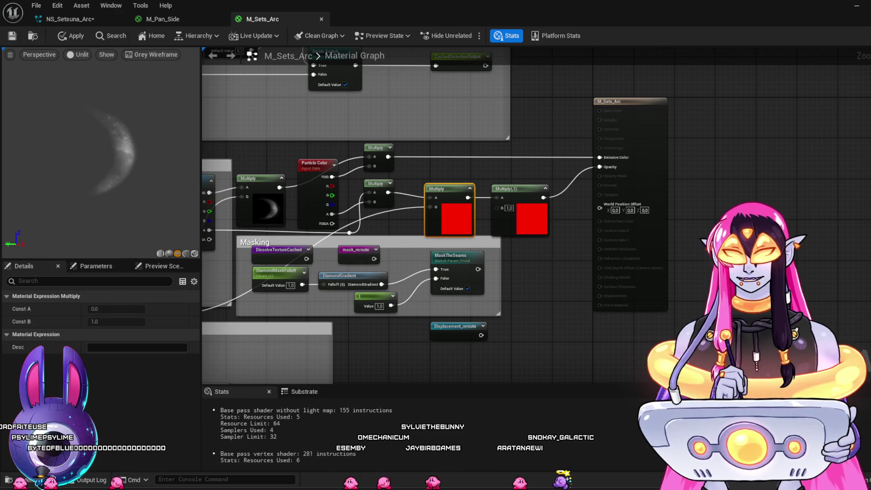
{"action": "mouse_move", "coordinate": [460, 300]}
{"action": "left_mouse_down"}
{"action": "mouse_move", "coordinate": [569, 272]}
{"action": "mouse_move", "coordinate": [665, 268]}
{"action": "mouse_move", "coordinate": [638, 281]}
{"action": "left_mouse_up"}
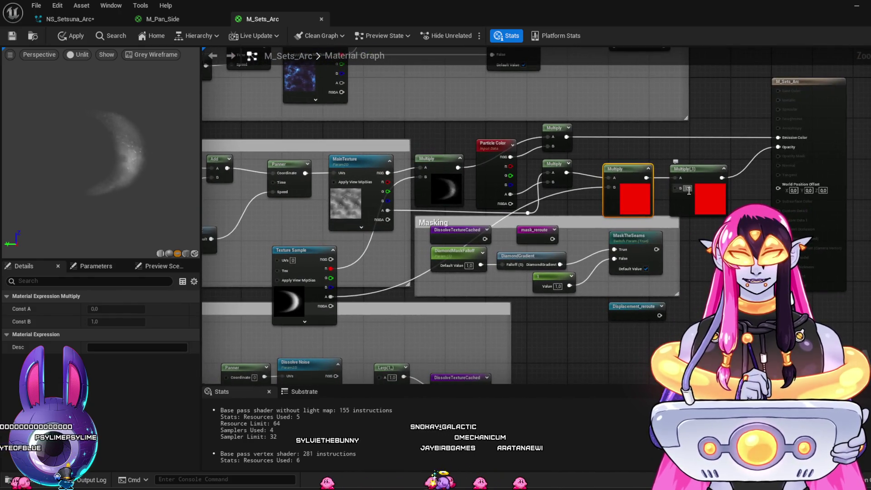
{"action": "type", "text": "3"}
{"action": "key", "text": "Return"}
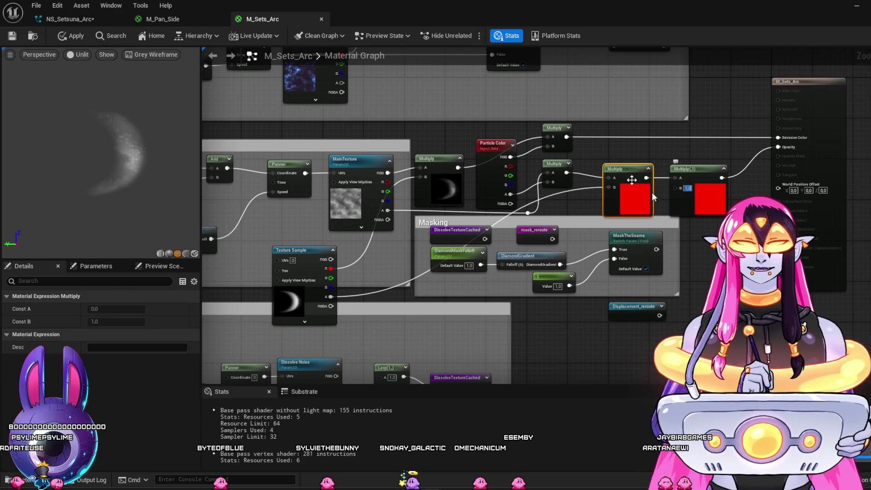
{"action": "left_click_drag", "start_coordinate": [569, 129], "coordinate": [610, 113]}
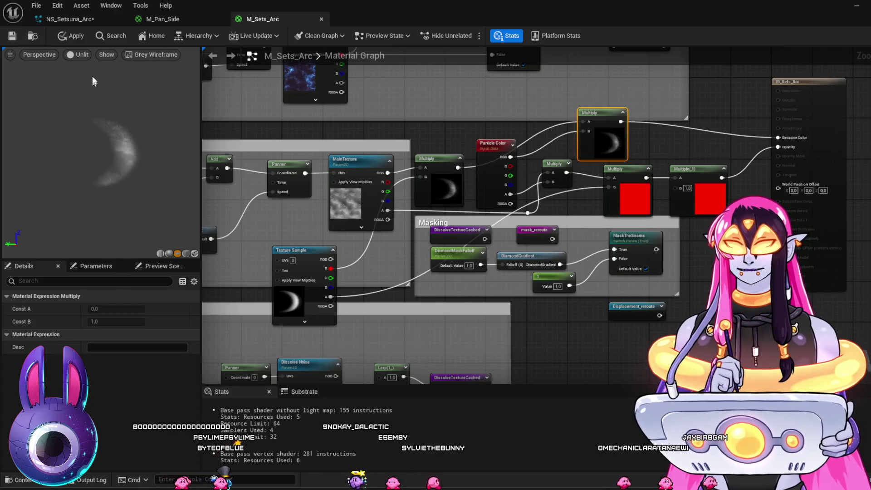
Step: Switch the material preview to Lit view mode
{"action": "left_click", "coordinate": [81, 57]}
{"action": "left_click", "coordinate": [89, 95]}
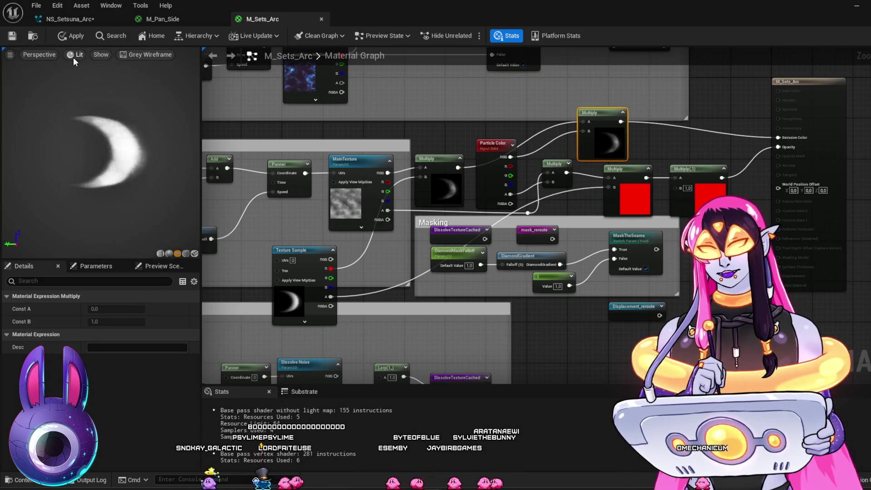
{"action": "left_click", "coordinate": [75, 54]}
{"action": "left_click", "coordinate": [72, 58]}
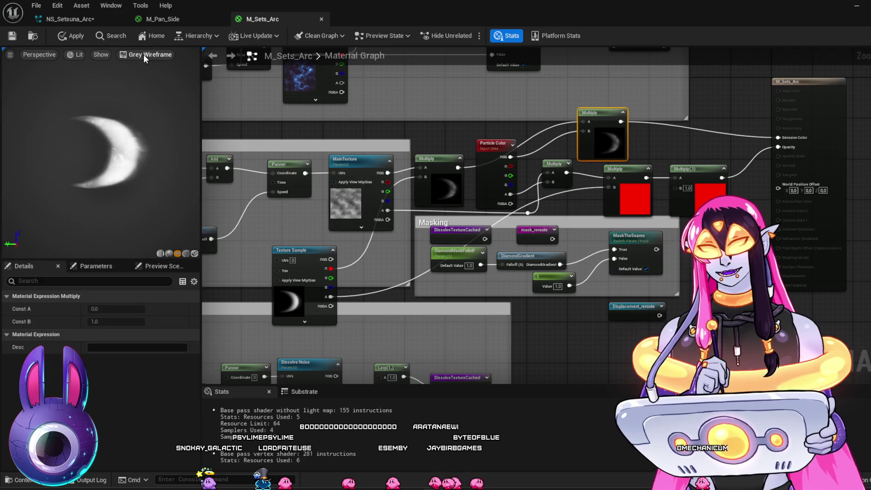
Step: Try the Epic Headquarters preview scene, then return to Grey Wireframe and orbit closer
{"action": "key", "text": "i"}
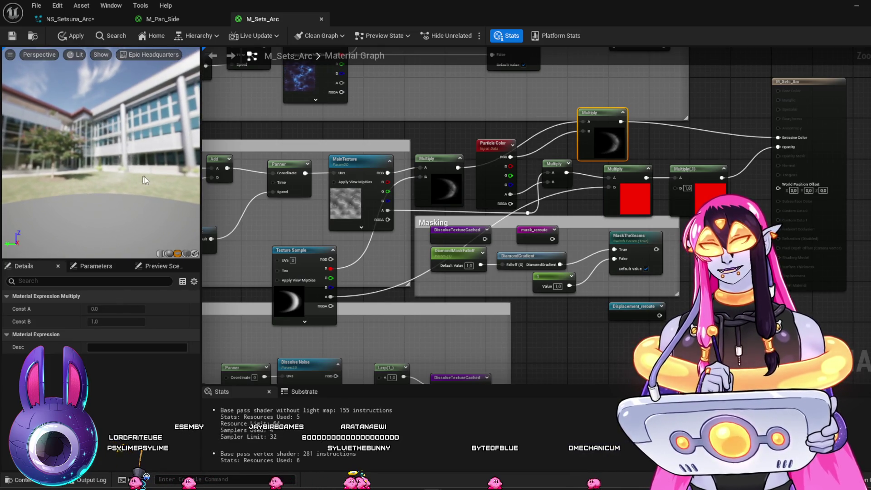
{"action": "left_click", "coordinate": [162, 55]}
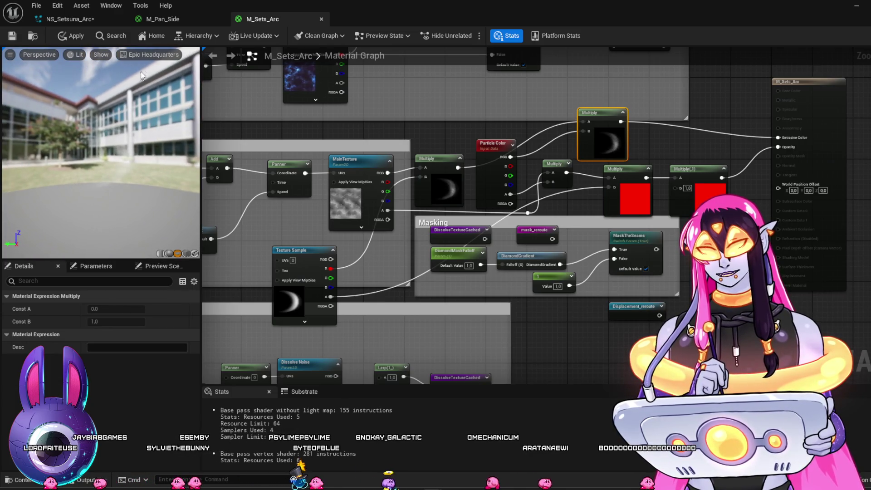
{"action": "left_click", "coordinate": [154, 56]}
{"action": "left_click", "coordinate": [163, 86]}
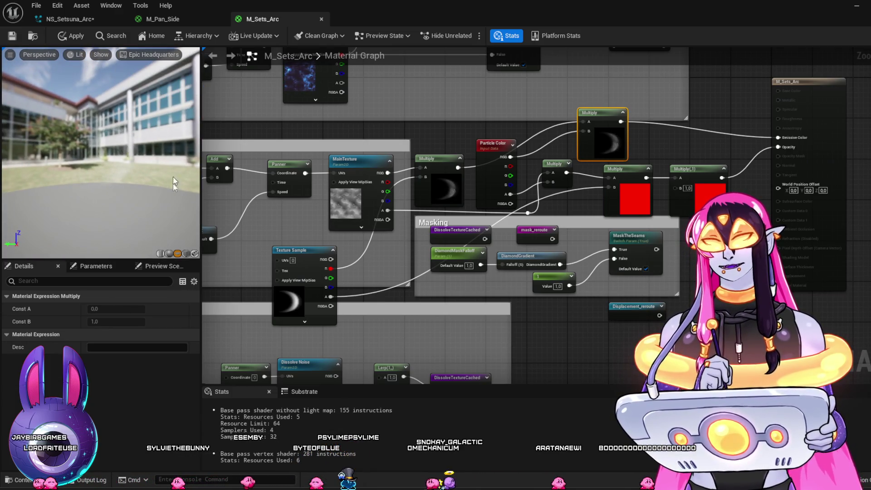
{"action": "mouse_move", "coordinate": [166, 213]}
{"action": "left_mouse_down"}
{"action": "mouse_move", "coordinate": [130, 189]}
{"action": "mouse_move", "coordinate": [142, 176]}
{"action": "mouse_move", "coordinate": [153, 180]}
{"action": "left_mouse_up"}
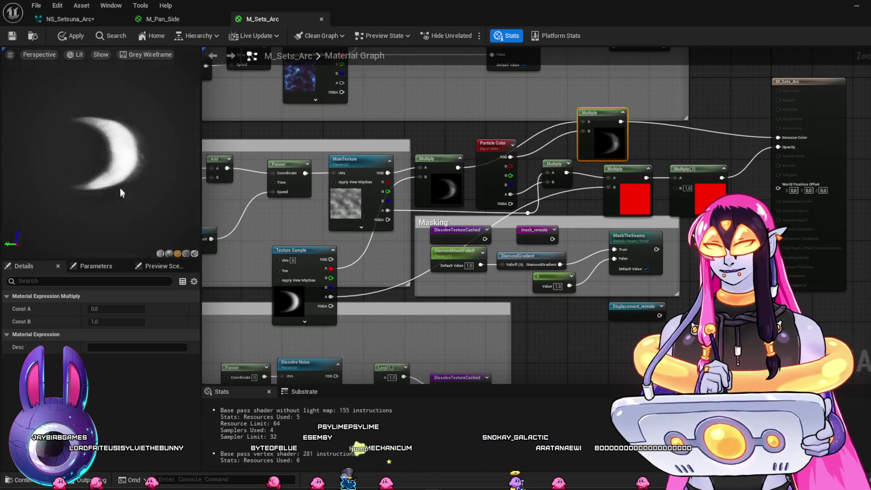
Step: Raise the wireframe opacity slightly and hide the preview background
{"action": "left_click", "coordinate": [79, 57]}
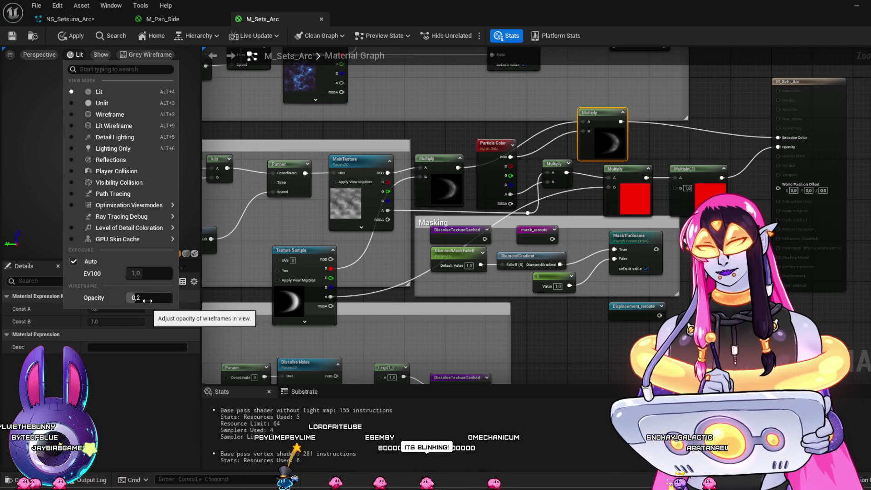
{"action": "left_click_drag", "start_coordinate": [136, 298], "coordinate": [139, 297]}
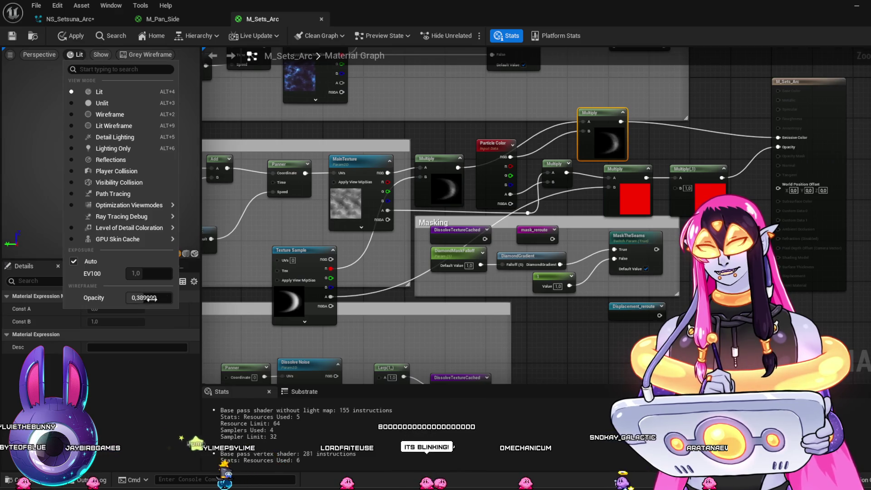
{"action": "left_click", "coordinate": [200, 216]}
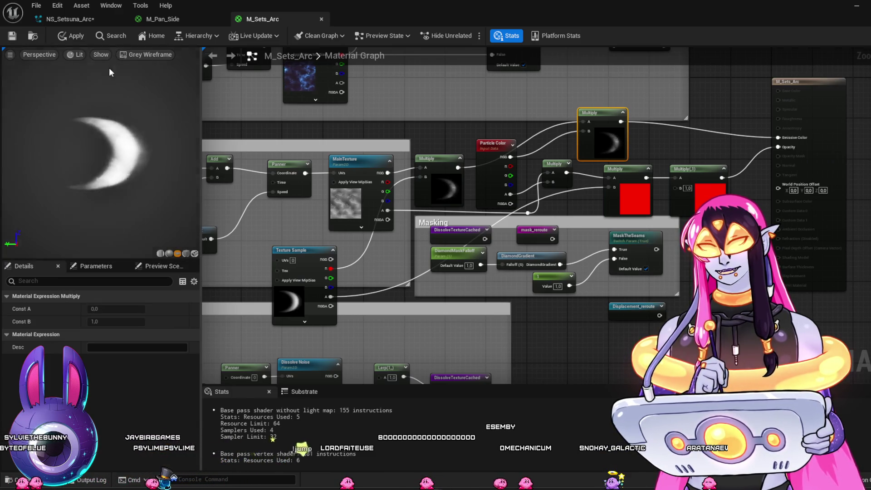
{"action": "left_click", "coordinate": [100, 55]}
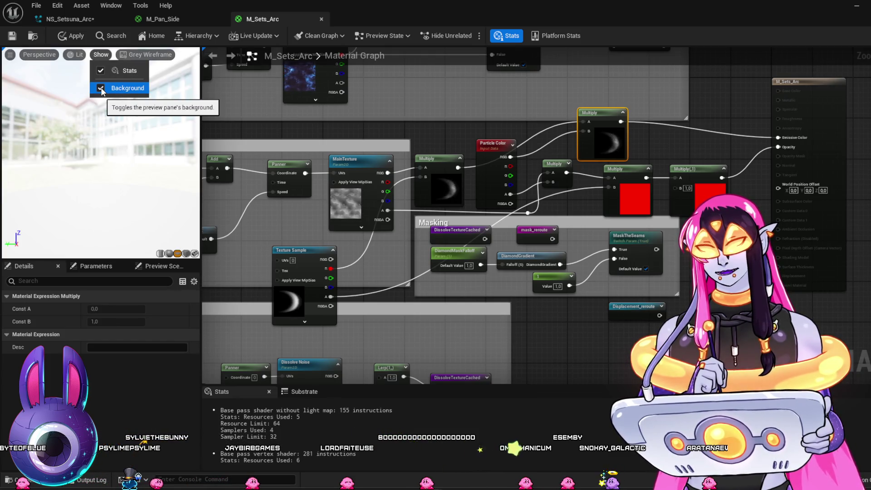
{"action": "left_click", "coordinate": [101, 89]}
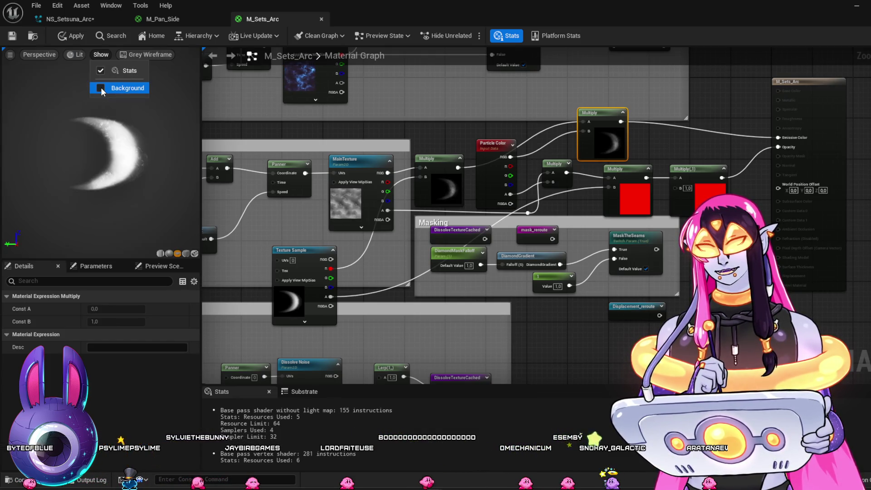
Step: Lower the preview's wireframe opacity
{"action": "left_click", "coordinate": [78, 56]}
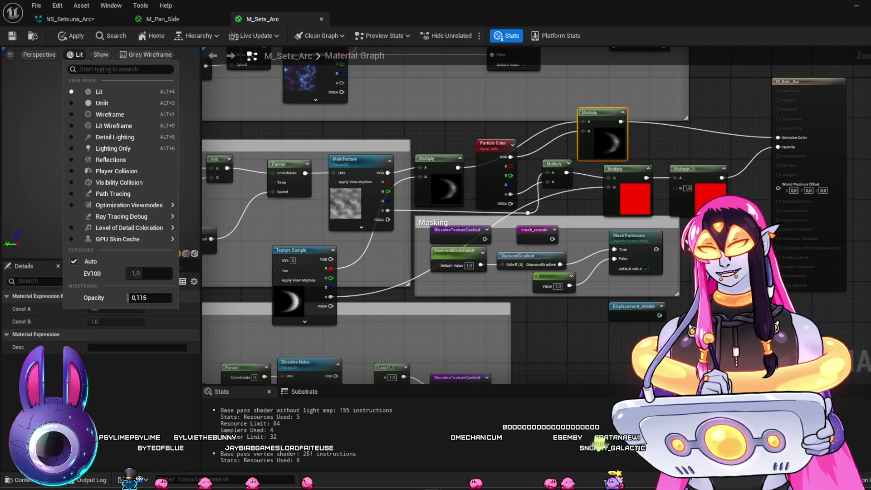
{"action": "left_click", "coordinate": [43, 189]}
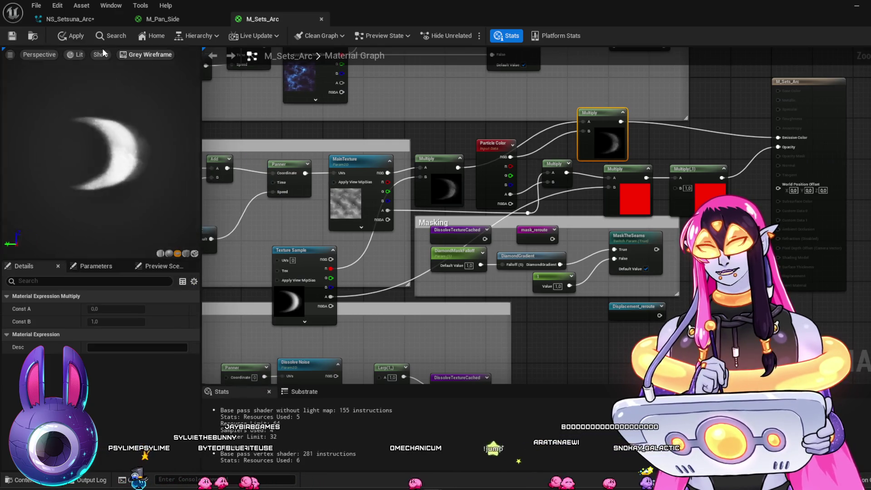
{"action": "left_click", "coordinate": [77, 55]}
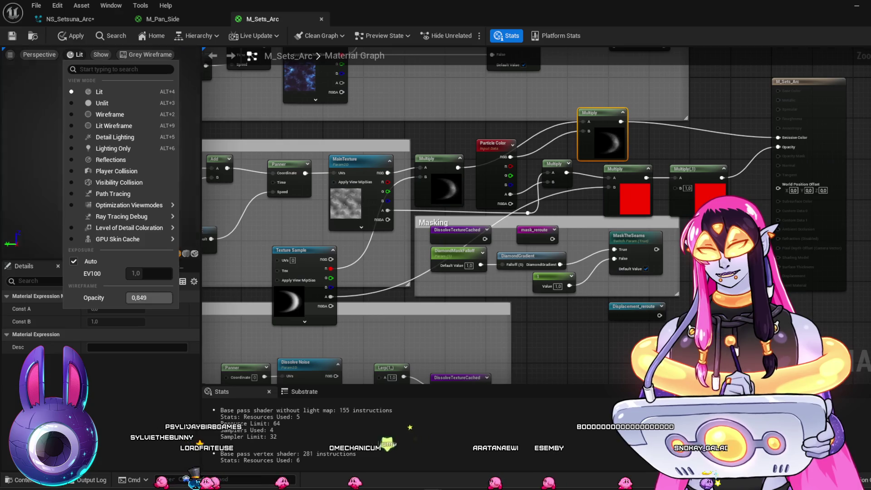
{"action": "left_click", "coordinate": [46, 185]}
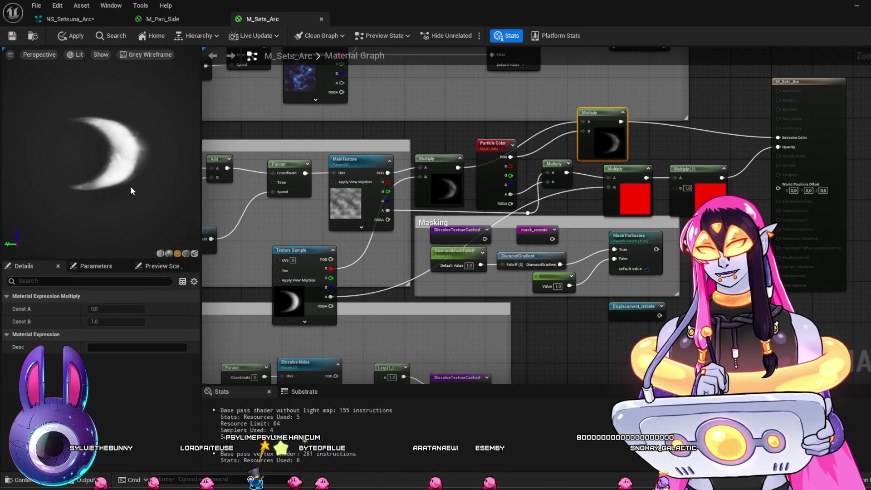
{"action": "left_click", "coordinate": [75, 55]}
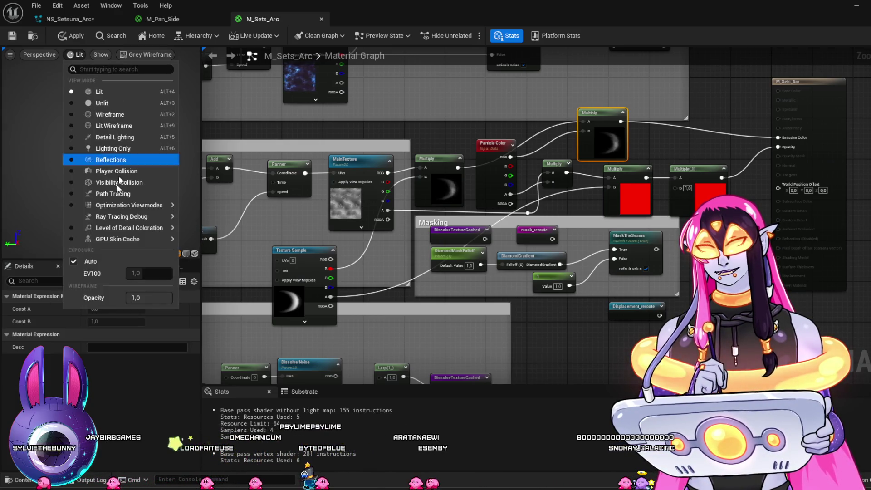
{"action": "left_click_drag", "start_coordinate": [149, 298], "coordinate": [132, 298]}
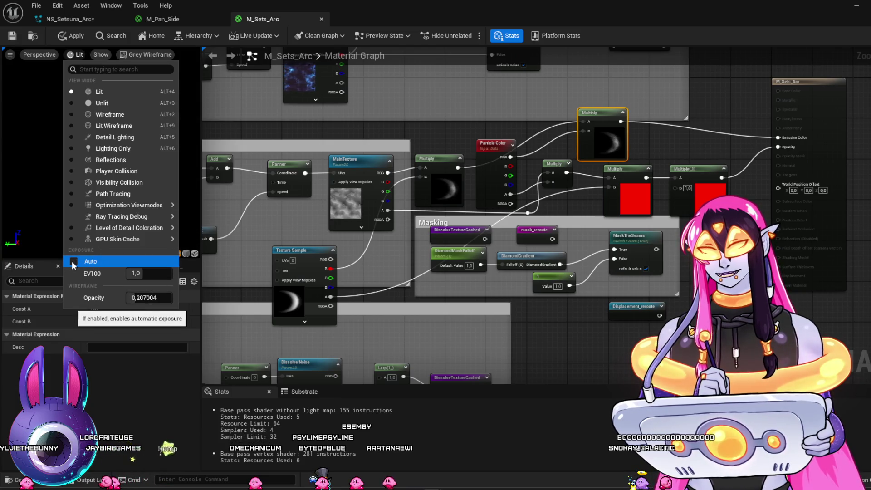
{"action": "key", "text": "Escape"}
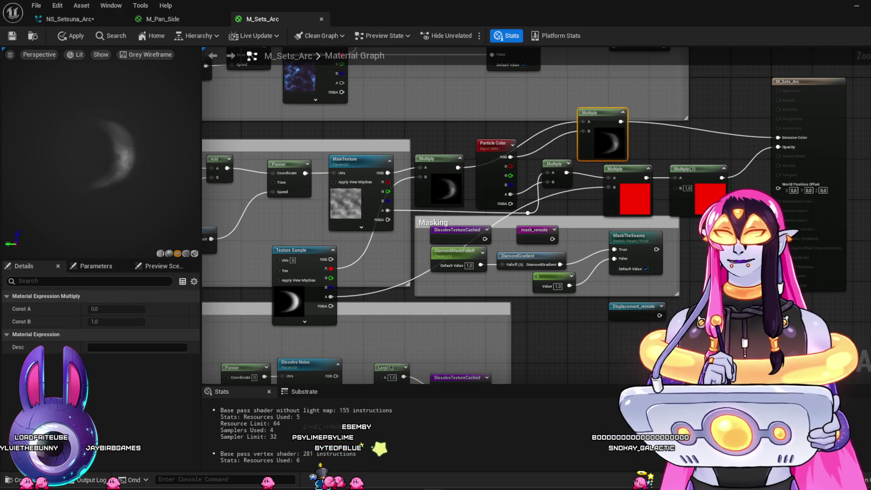
Step: Experiment with EV100, re-enable auto exposure, and toggle the preview to Unlit and back to Lit
{"action": "left_click", "coordinate": [76, 55]}
{"action": "mouse_move", "coordinate": [150, 273]}
{"action": "left_mouse_down"}
{"action": "mouse_move", "coordinate": [177, 273]}
{"action": "mouse_move", "coordinate": [137, 273]}
{"action": "left_mouse_up"}
{"action": "left_click", "coordinate": [48, 214]}
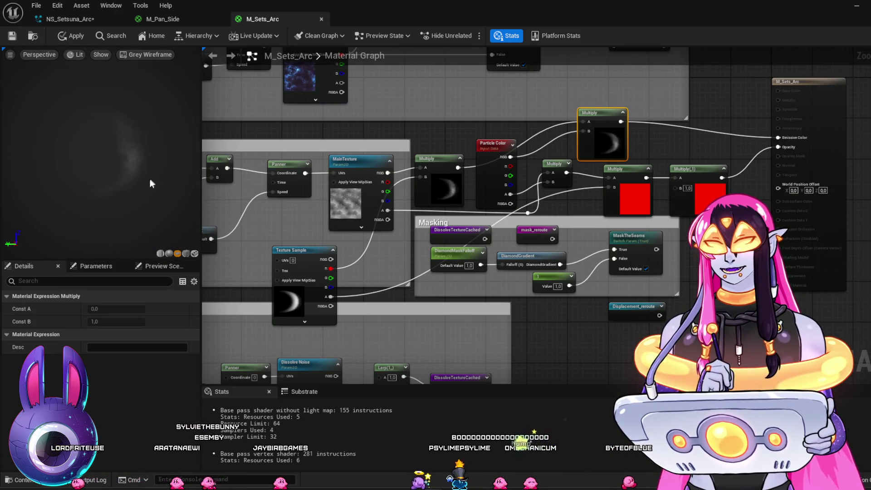
{"action": "left_click", "coordinate": [78, 56]}
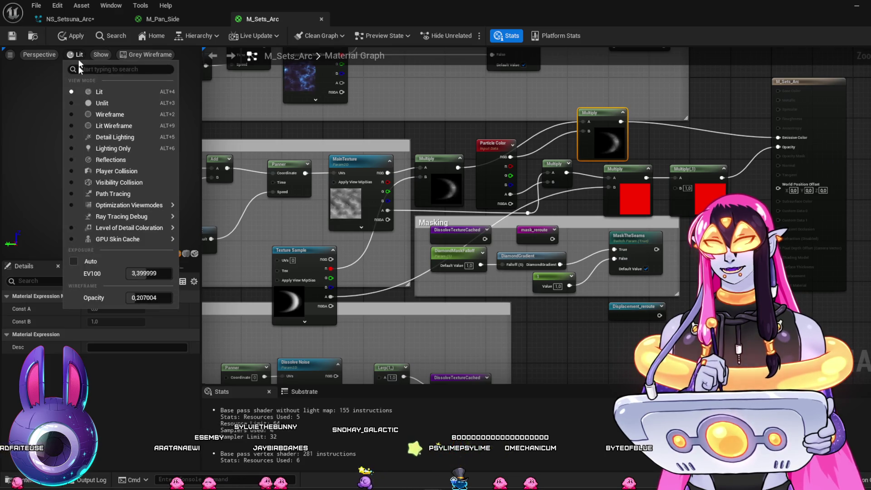
{"action": "left_click", "coordinate": [72, 261]}
{"action": "left_click", "coordinate": [96, 102]}
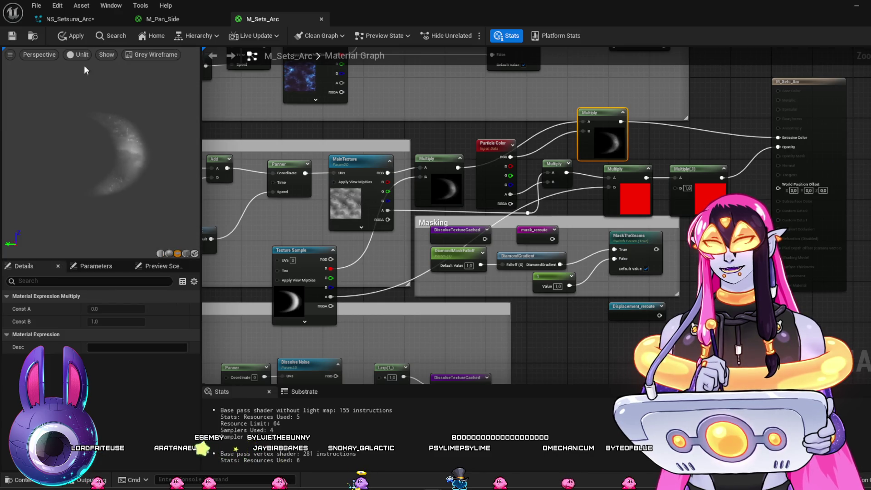
{"action": "left_click", "coordinate": [82, 55]}
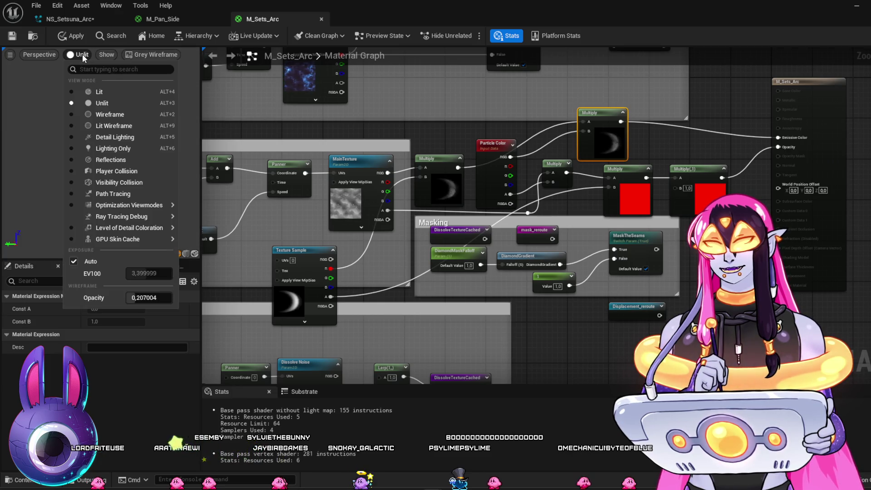
{"action": "left_click", "coordinate": [96, 92]}
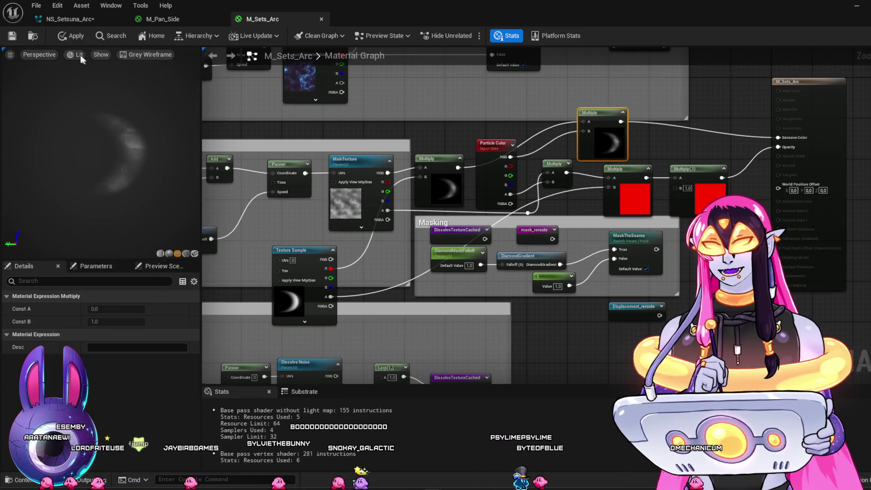
Step: Turn off auto exposure and set the manual EV100 to about 0.5
{"action": "left_click", "coordinate": [80, 56]}
{"action": "left_click", "coordinate": [73, 262]}
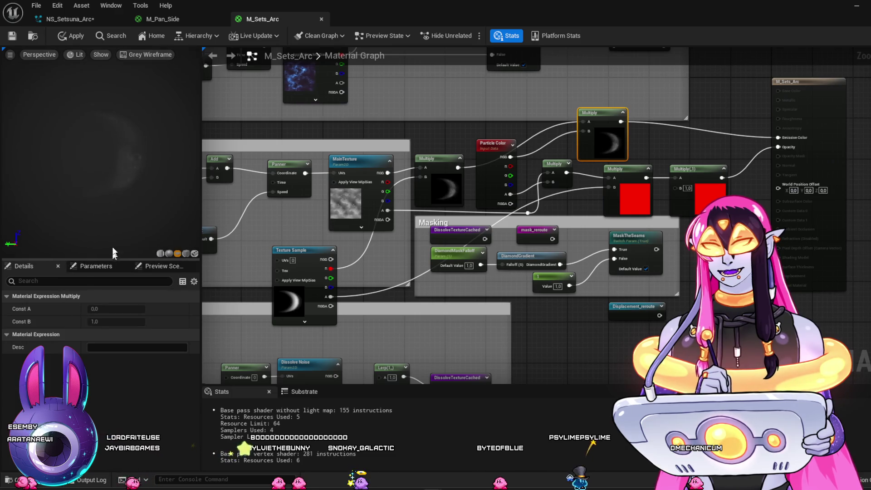
{"action": "left_click", "coordinate": [75, 55]}
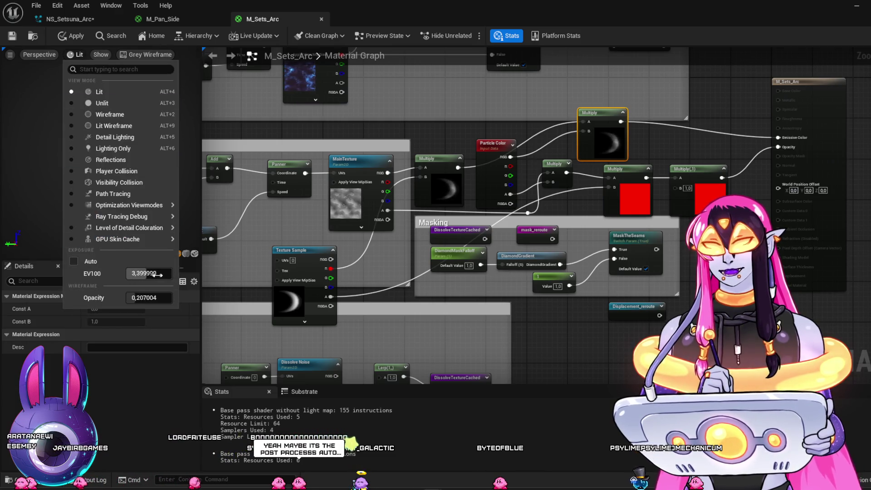
{"action": "left_click", "coordinate": [74, 261]}
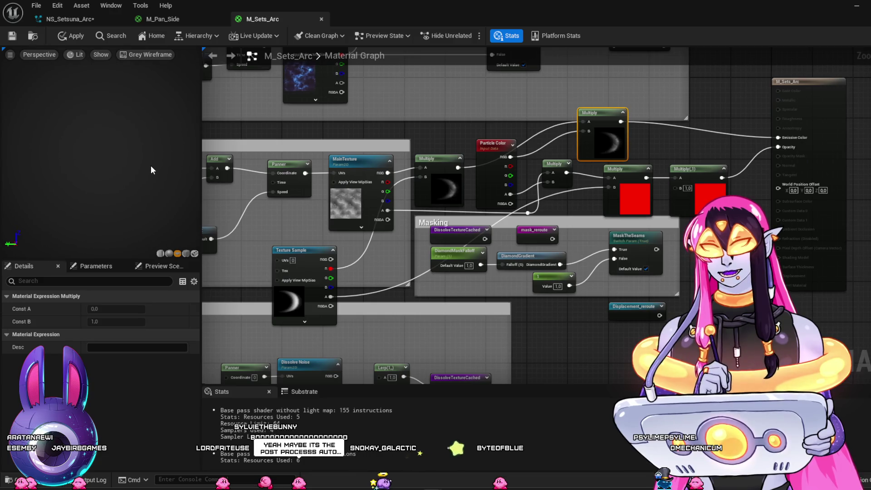
{"action": "left_click", "coordinate": [78, 55]}
{"action": "left_click_drag", "start_coordinate": [156, 273], "coordinate": [131, 273]}
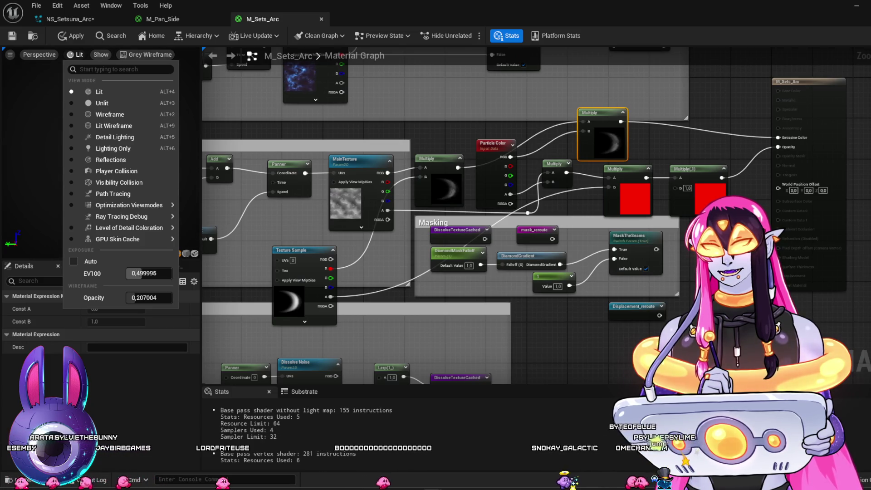
{"action": "left_click", "coordinate": [37, 198]}
Step: Re-enable auto exposure and orbit the preview closer to face the crescent
{"action": "left_click_drag", "start_coordinate": [123, 208], "coordinate": [109, 209]}
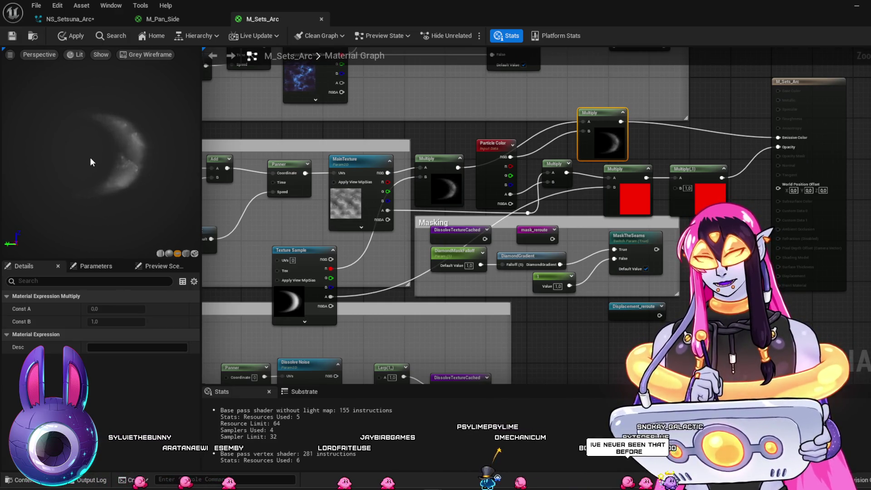
{"action": "left_click", "coordinate": [71, 54]}
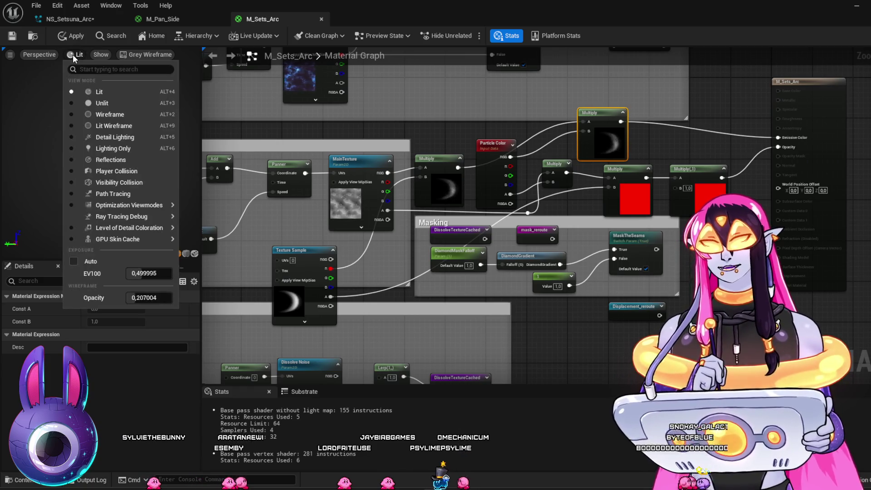
{"action": "left_click", "coordinate": [75, 263]}
{"action": "left_click", "coordinate": [134, 181]}
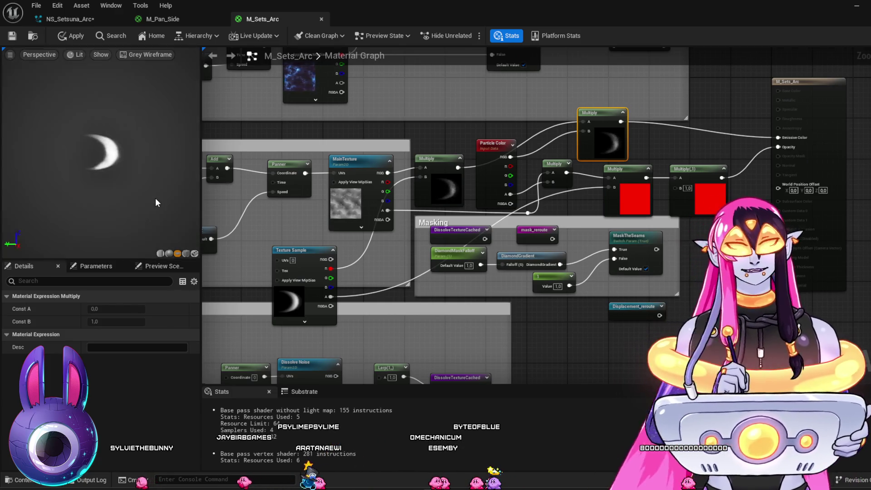
{"action": "mouse_move", "coordinate": [156, 173]}
{"action": "left_mouse_down"}
{"action": "mouse_move", "coordinate": [109, 175]}
{"action": "mouse_move", "coordinate": [128, 183]}
{"action": "left_mouse_up"}
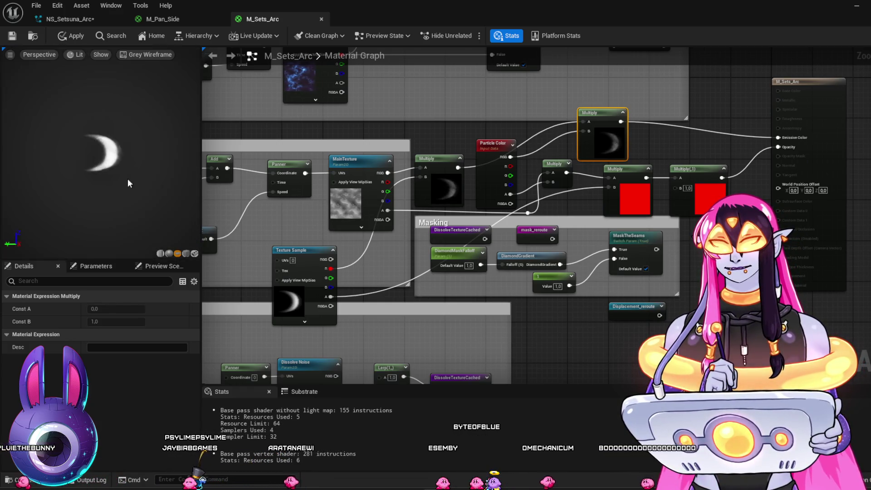
{"action": "left_click_drag", "start_coordinate": [120, 160], "coordinate": [148, 147]}
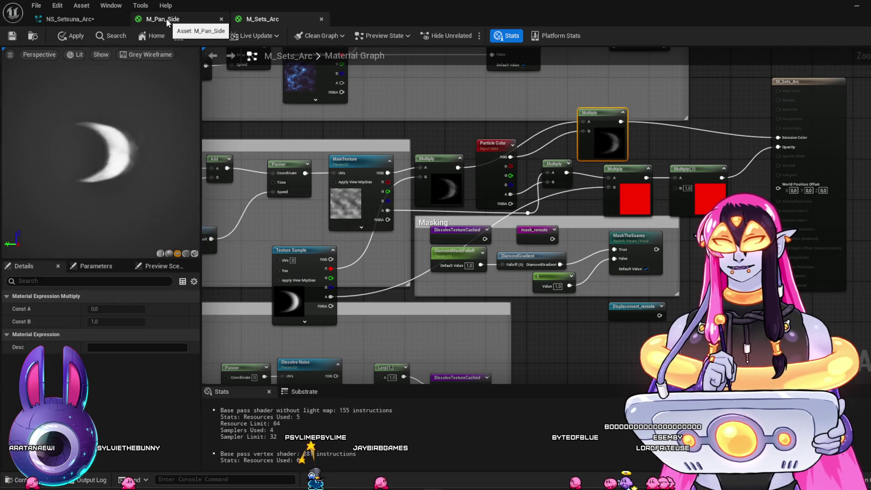
Step: Switch the preview view mode to Unlit
{"action": "left_click", "coordinate": [78, 54]}
{"action": "left_click", "coordinate": [78, 54]}
{"action": "left_click", "coordinate": [78, 53]}
{"action": "left_click", "coordinate": [97, 102]}
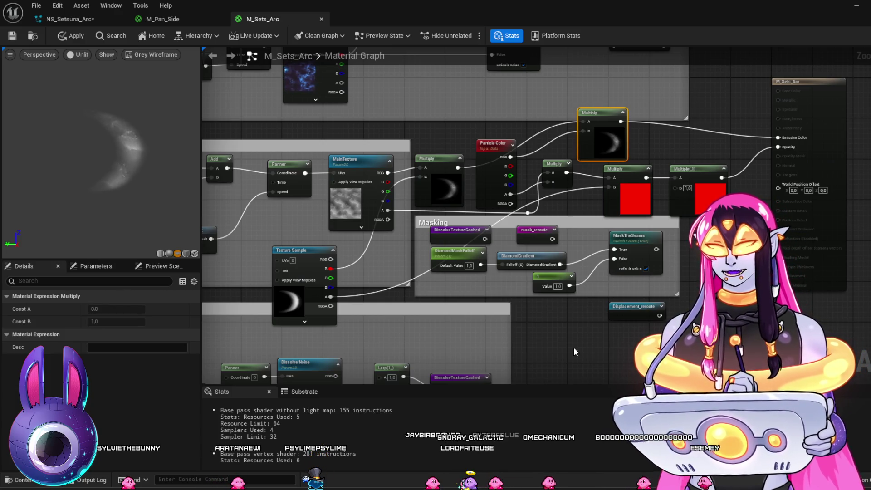
Step: Move the crescent Texture Sample node up and left, then deselect to show the material settings
{"action": "left_click_drag", "start_coordinate": [537, 346], "coordinate": [605, 328]}
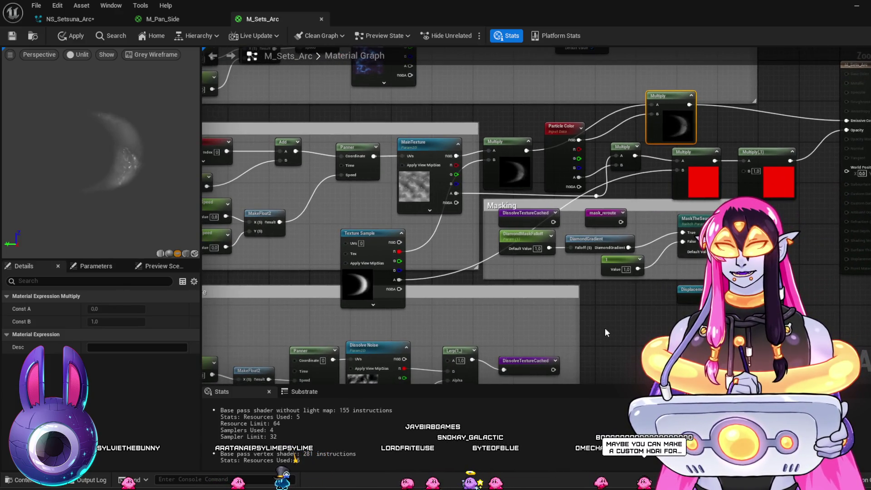
{"action": "mouse_move", "coordinate": [374, 235]}
{"action": "left_mouse_down"}
{"action": "mouse_move", "coordinate": [347, 199]}
{"action": "mouse_move", "coordinate": [357, 198]}
{"action": "left_mouse_up"}
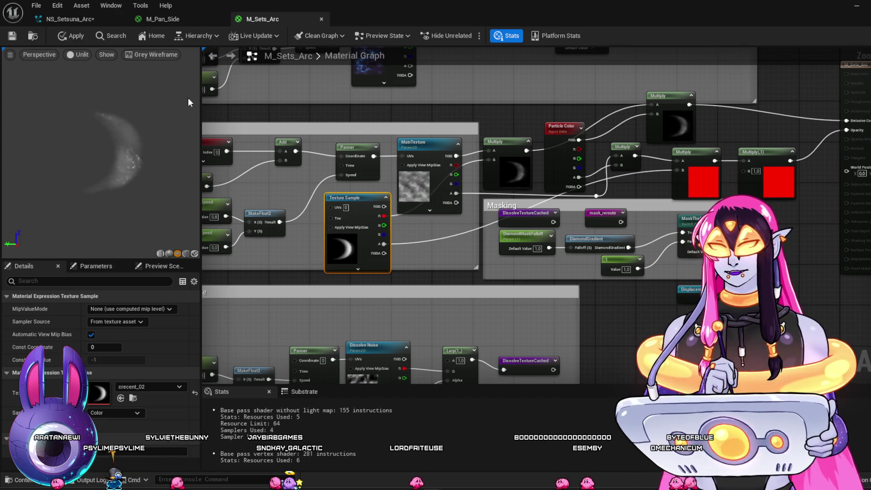
{"action": "left_click", "coordinate": [83, 54]}
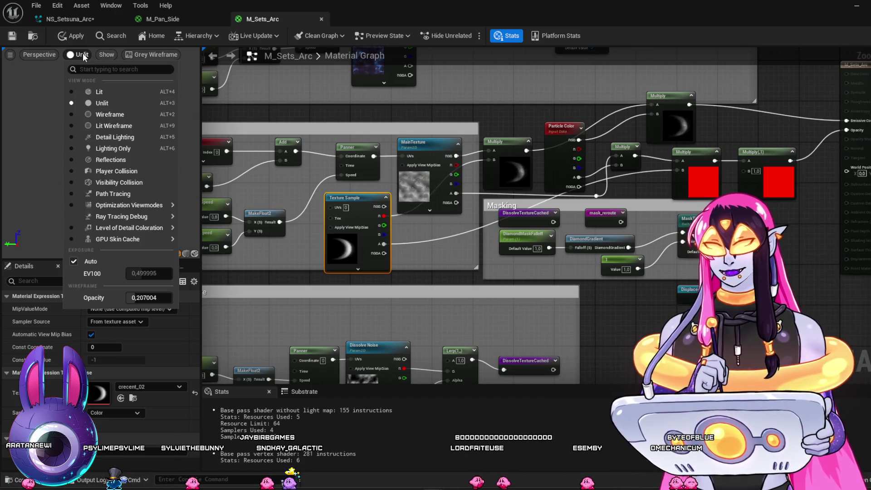
{"action": "mouse_move", "coordinate": [156, 205]}
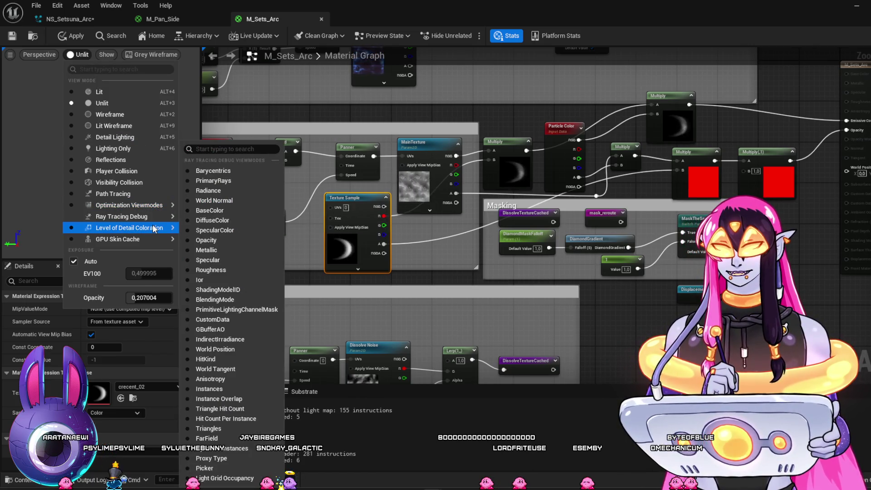
{"action": "mouse_move", "coordinate": [154, 228]}
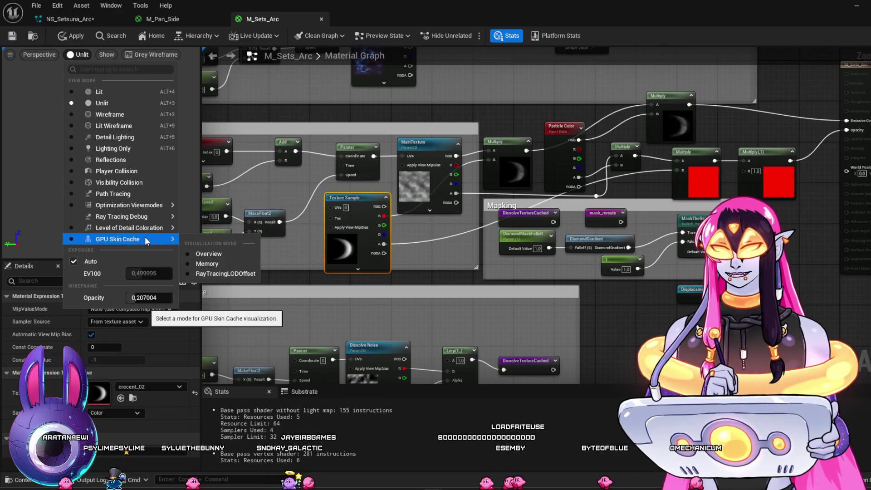
{"action": "left_click", "coordinate": [638, 370]}
{"action": "left_click", "coordinate": [638, 370]}
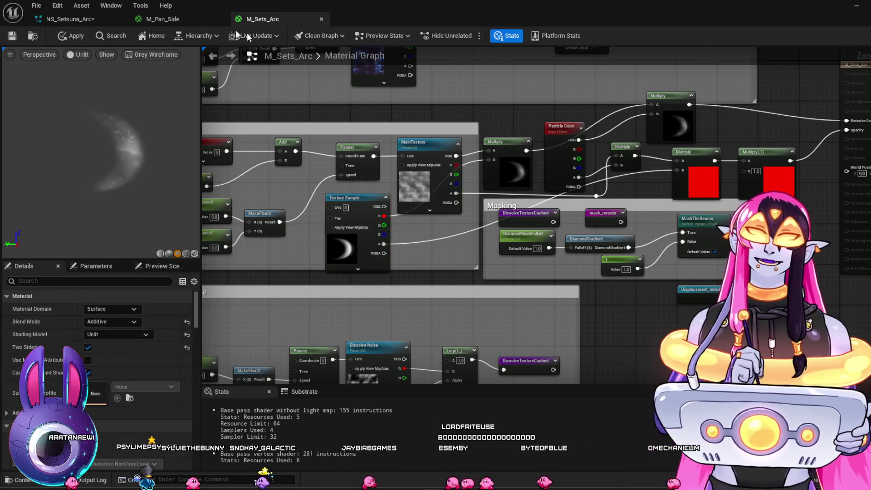
Step: Apply and save the M_Sets_Arc material changes
{"action": "left_click", "coordinate": [77, 19]}
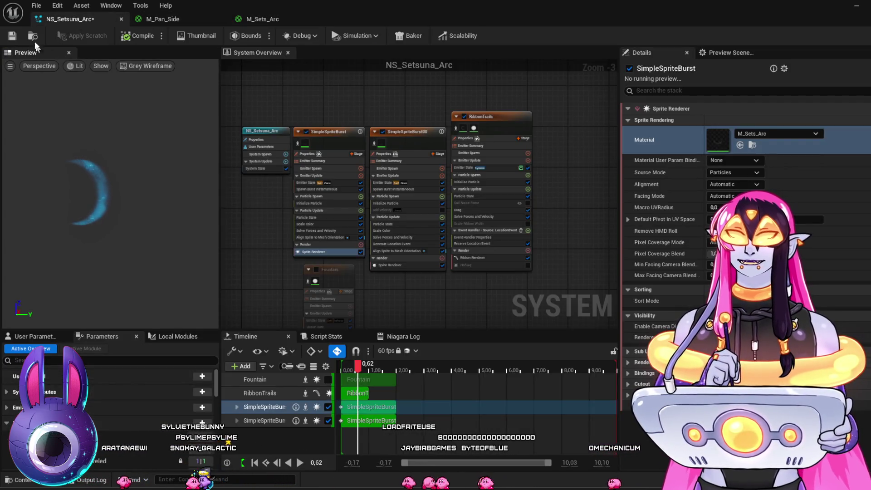
{"action": "left_click", "coordinate": [249, 17]}
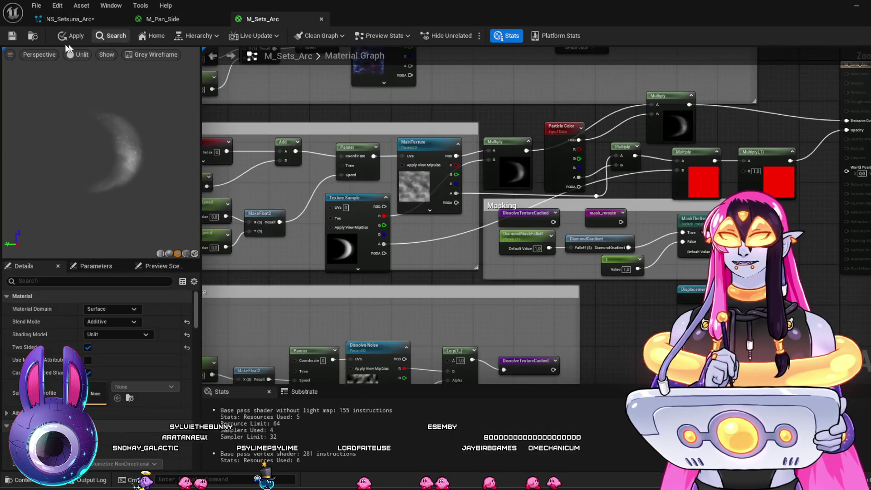
{"action": "key", "text": "ctrl+s"}
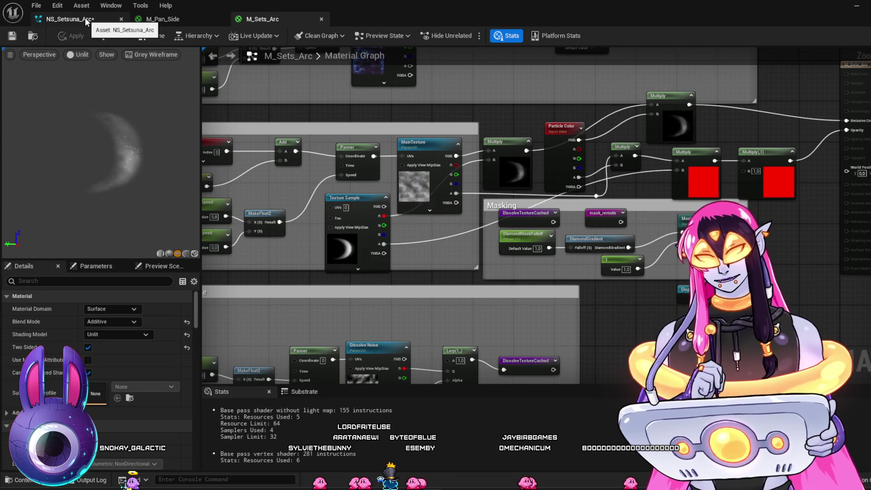
Step: In NS_Setsuna_Arc, disable Align Sprite to Mesh Orientation and the SimpleSpriteBurst00 emitter
{"action": "left_click", "coordinate": [85, 17]}
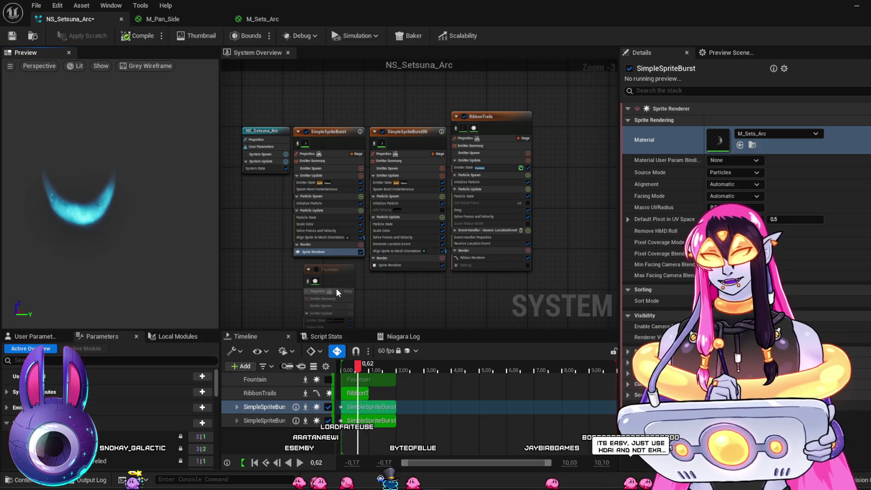
{"action": "left_click", "coordinate": [337, 236]}
{"action": "left_click", "coordinate": [361, 237]}
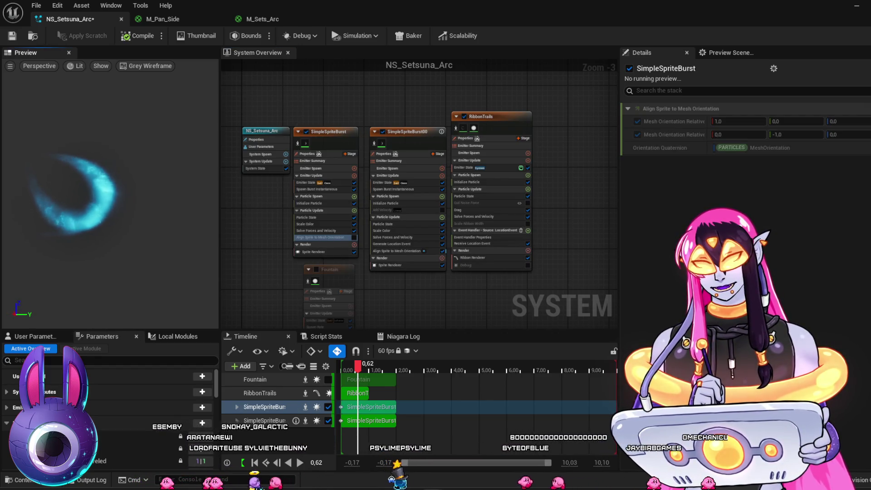
{"action": "left_click", "coordinate": [383, 132]}
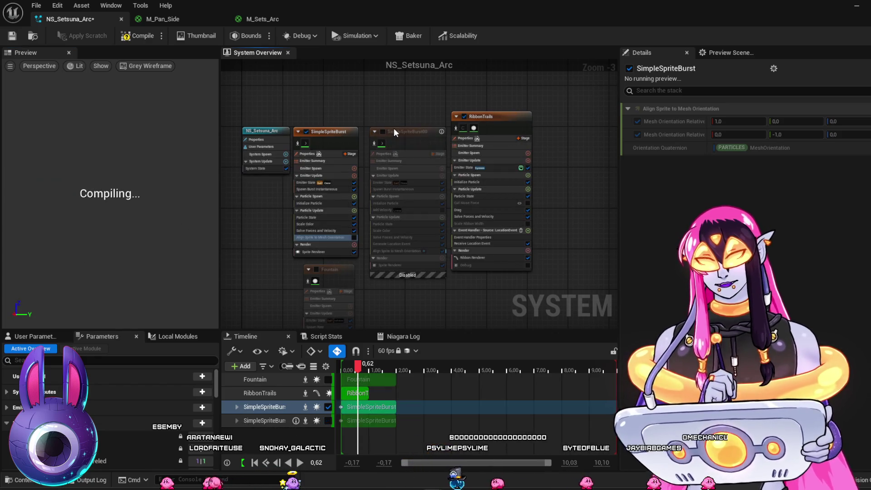
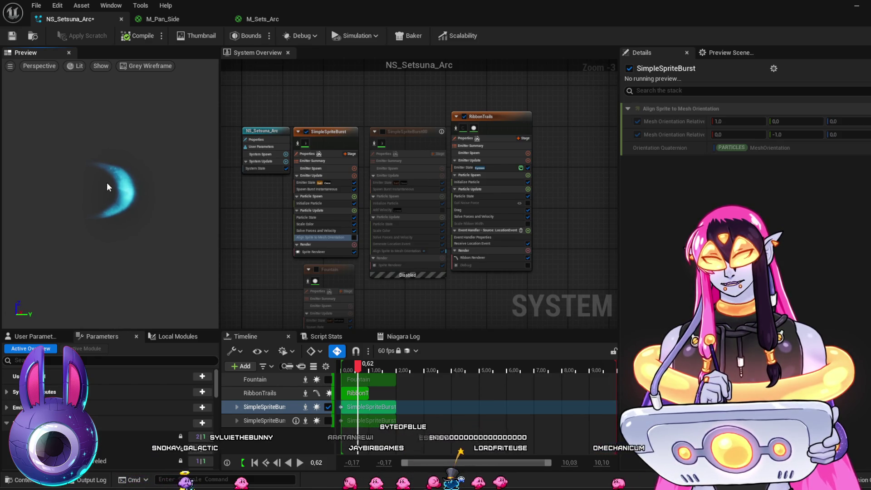
Step: Enable Align Sprite to Mesh Orientation on SimpleSpriteBurst and try values in the first orientation row
{"action": "left_click", "coordinate": [354, 238]}
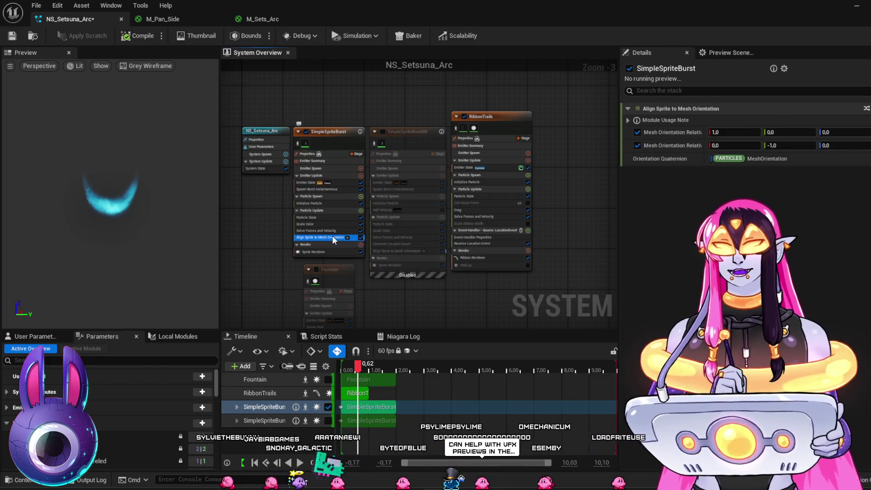
{"action": "left_click", "coordinate": [787, 146]}
{"action": "left_click", "coordinate": [736, 132]}
{"action": "type", "text": "0"}
{"action": "left_click", "coordinate": [840, 132]}
{"action": "type", "text": "1"}
{"action": "key", "text": "Return"}
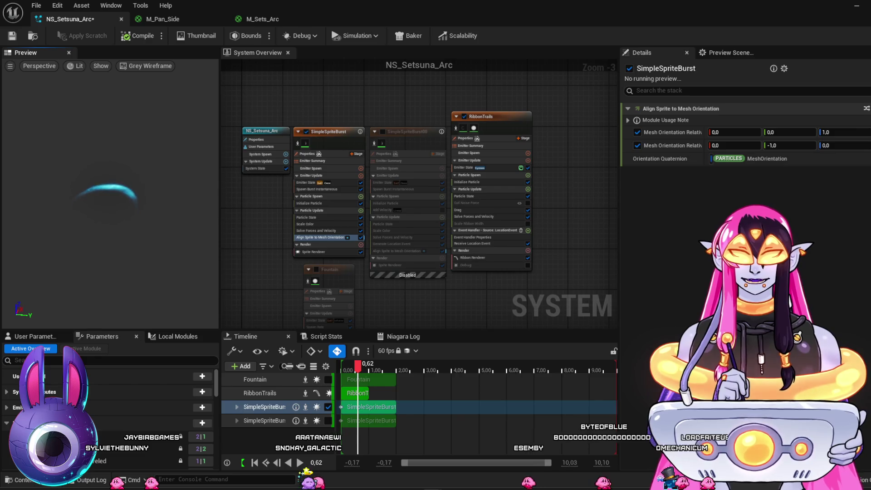
{"action": "left_click", "coordinate": [789, 132]}
{"action": "left_click", "coordinate": [826, 132]}
{"action": "type", "text": "0"}
{"action": "key", "text": "Return"}
{"action": "left_click", "coordinate": [790, 132]}
{"action": "type", "text": "1"}
{"action": "key", "text": "Return"}
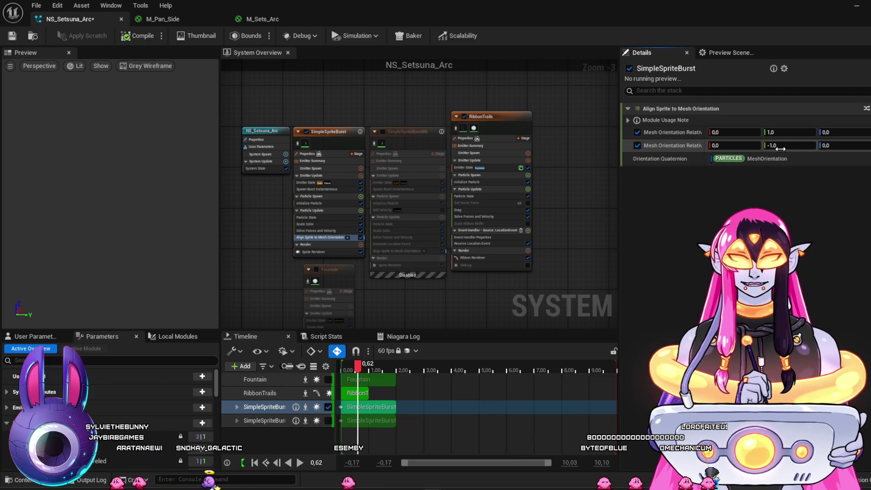
Step: Undo the trial edits and set the second orientation row to 0,0,1
{"action": "left_click", "coordinate": [790, 132]}
{"action": "type", "text": "0"}
{"action": "left_click", "coordinate": [735, 132]}
{"action": "type", "text": "1"}
{"action": "key", "text": "Return"}
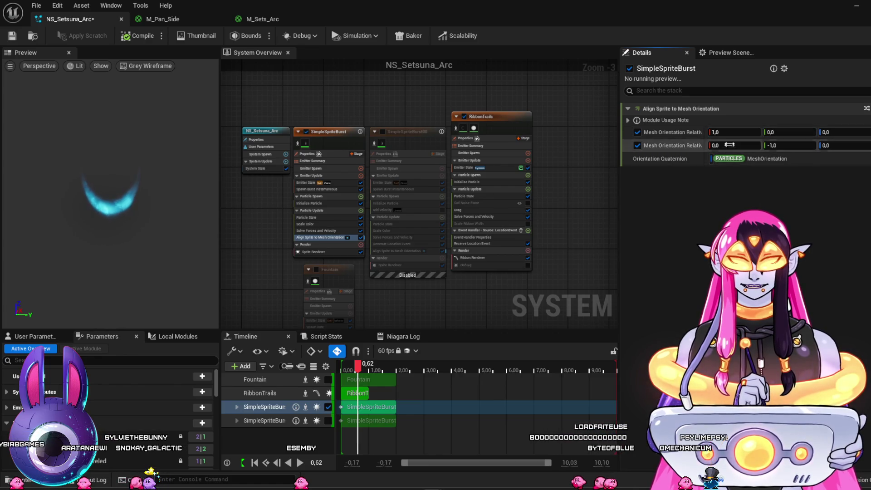
{"action": "key", "text": "ctrl+z"}
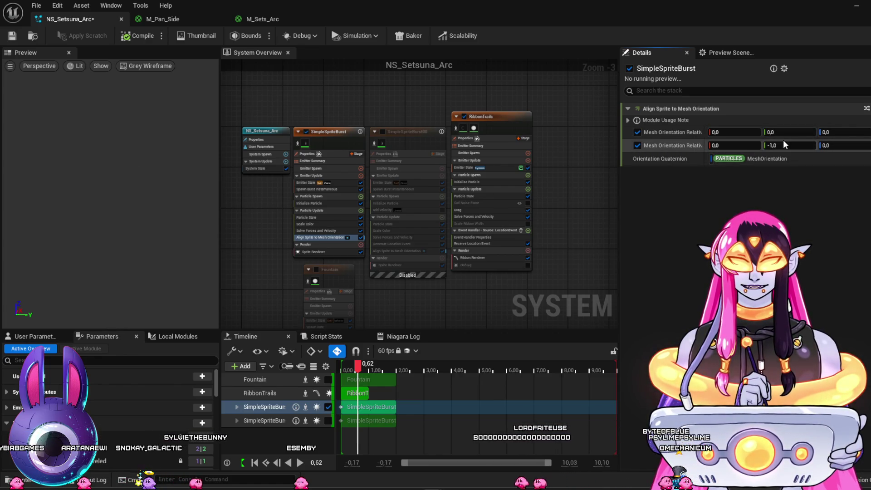
{"action": "key", "text": "ctrl+z"}
{"action": "left_click", "coordinate": [791, 146]}
{"action": "type", "text": "0"}
{"action": "key", "text": "Tab"}
{"action": "type", "text": "1"}
{"action": "key", "text": "Return"}
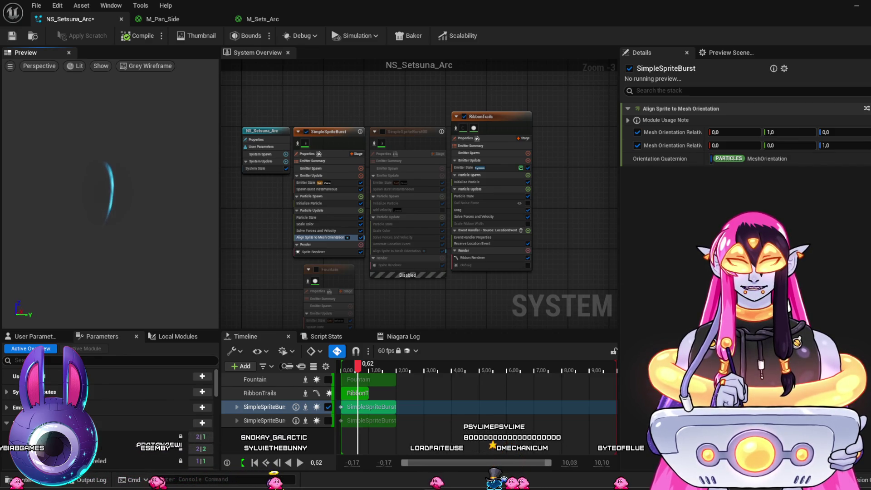
Step: Set the first mesh orientation row to -1,0,0
{"action": "double_click", "coordinate": [790, 132]}
{"action": "type", "text": "0"}
{"action": "double_click", "coordinate": [735, 132]}
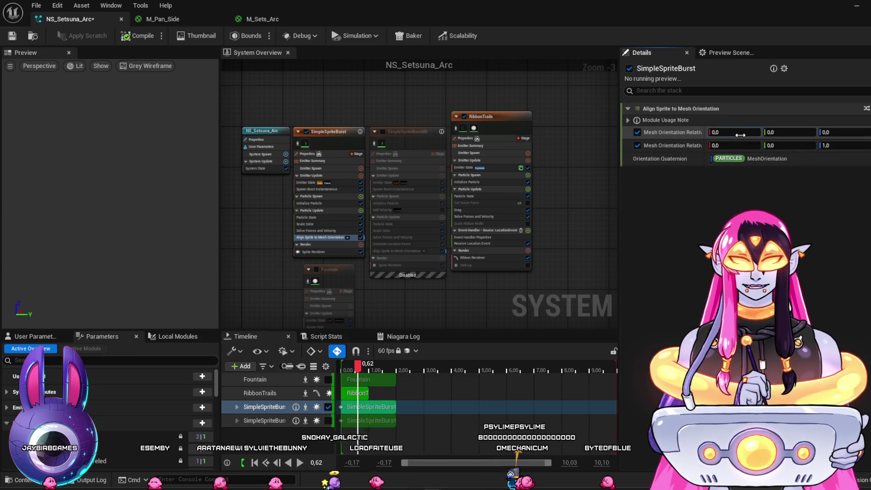
{"action": "type", "text": "1"}
{"action": "key", "text": "BackSpace"}
{"action": "type", "text": "-"}
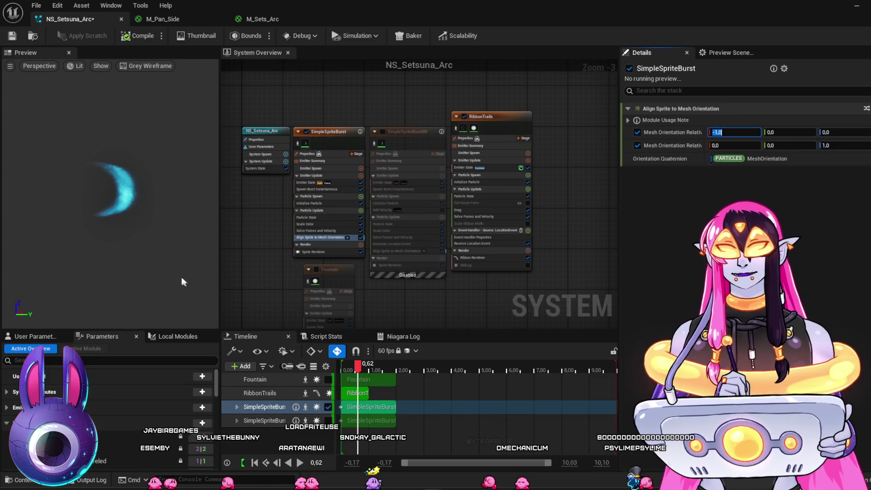
{"action": "type", "text": "1"}
{"action": "key", "text": "Return"}
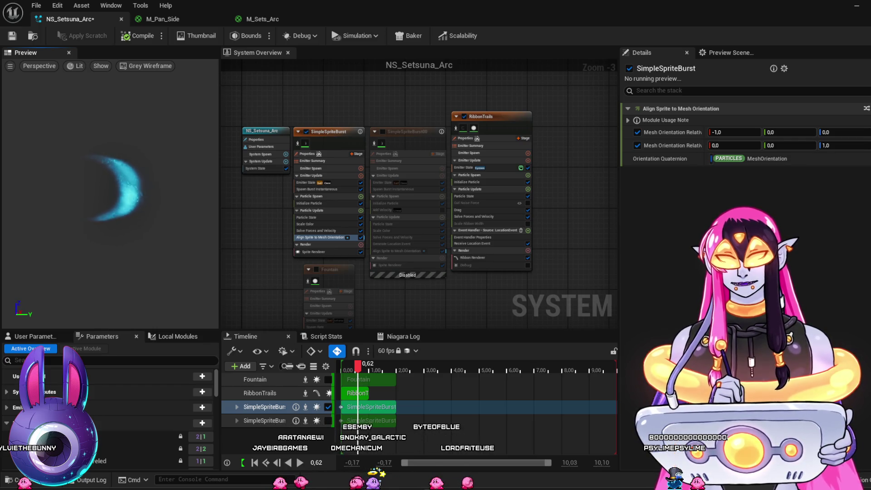
Step: Open the M_Sets_Arc material and bring up its Preview Scene Settings panel
{"action": "left_click", "coordinate": [257, 16]}
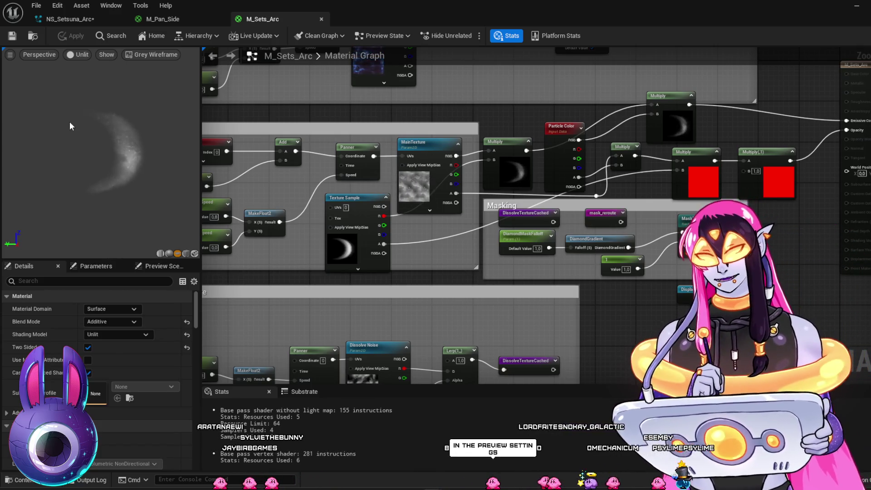
{"action": "left_click", "coordinate": [156, 53]}
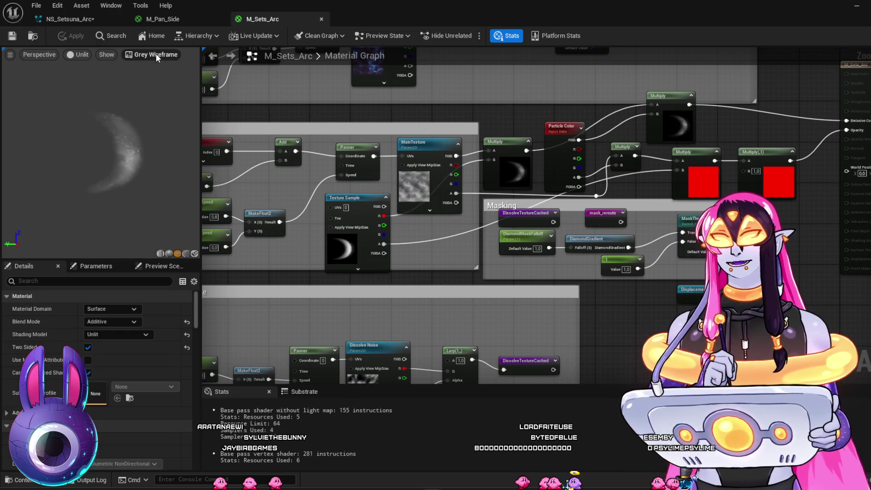
{"action": "left_click", "coordinate": [164, 266]}
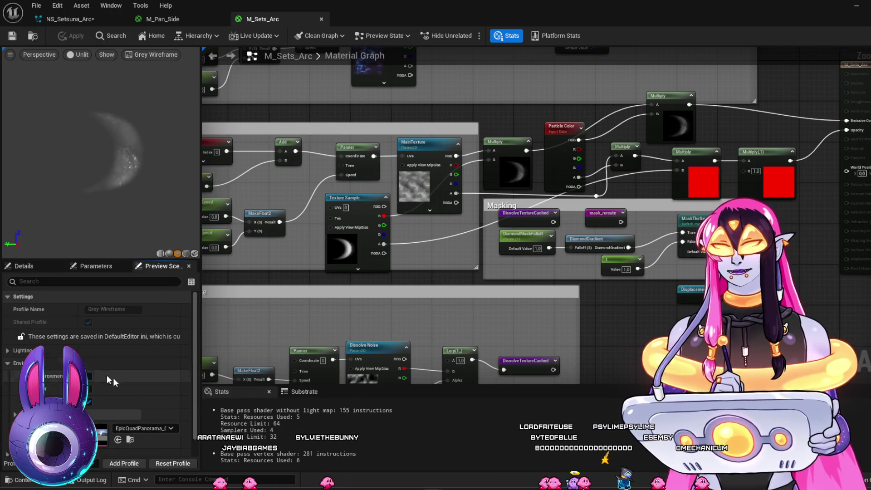
{"action": "scroll", "coordinate": [113, 386], "scroll_direction": "down", "scroll_amount": 1}
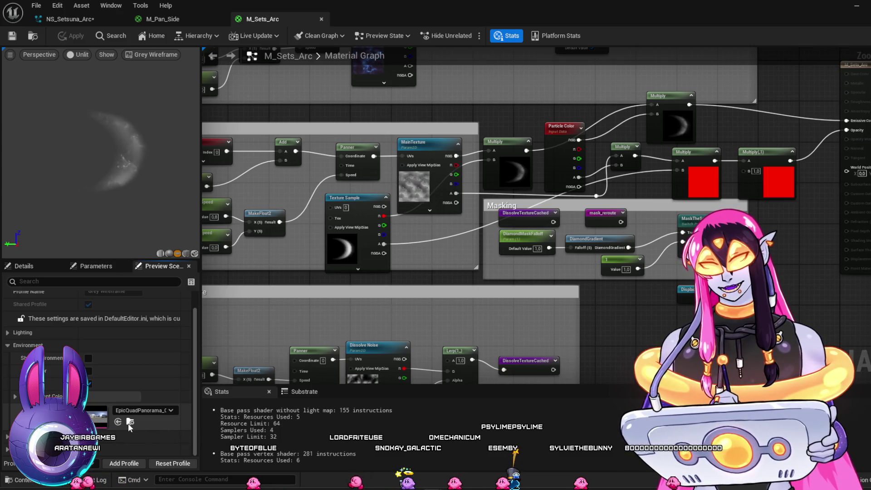
Step: Use T_ClearSky as the preview environment cubemap and hide the environment background
{"action": "left_click", "coordinate": [129, 422]}
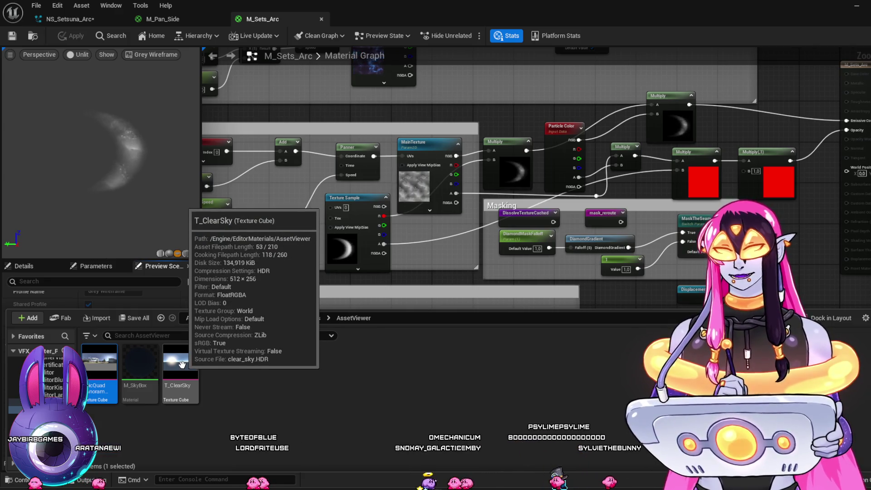
{"action": "left_click", "coordinate": [181, 364]}
{"action": "left_click", "coordinate": [174, 296]}
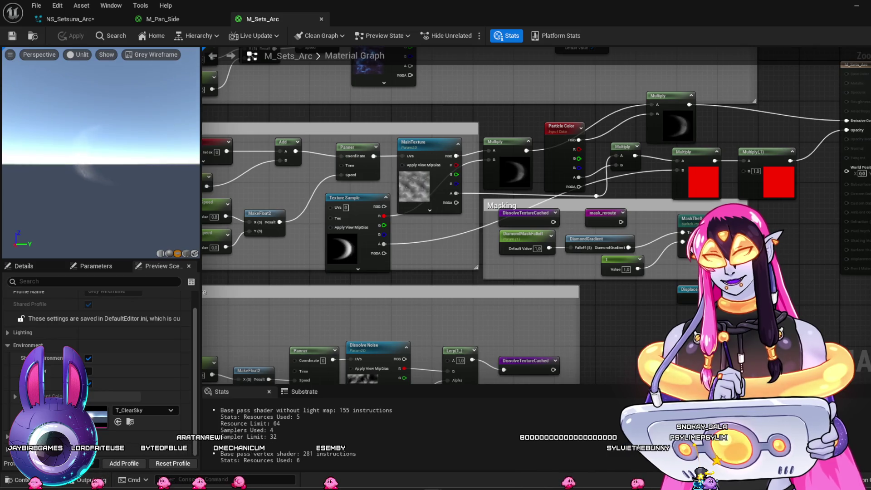
{"action": "left_click", "coordinate": [88, 359]}
{"action": "mouse_move", "coordinate": [121, 201]}
{"action": "left_mouse_down"}
{"action": "mouse_move", "coordinate": [173, 200]}
{"action": "mouse_move", "coordinate": [117, 203]}
{"action": "left_mouse_up"}
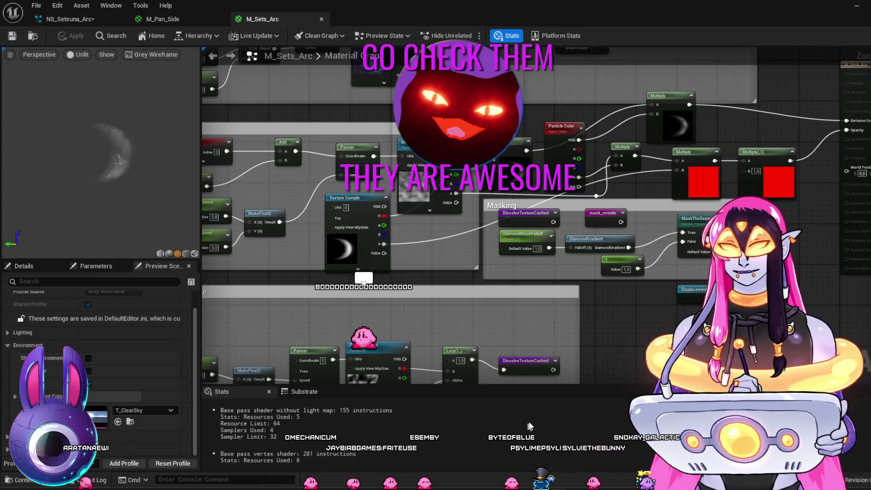
{"action": "mouse_move", "coordinate": [617, 343]}
{"action": "left_mouse_down"}
{"action": "mouse_move", "coordinate": [577, 313]}
{"action": "mouse_move", "coordinate": [605, 314]}
{"action": "left_mouse_up"}
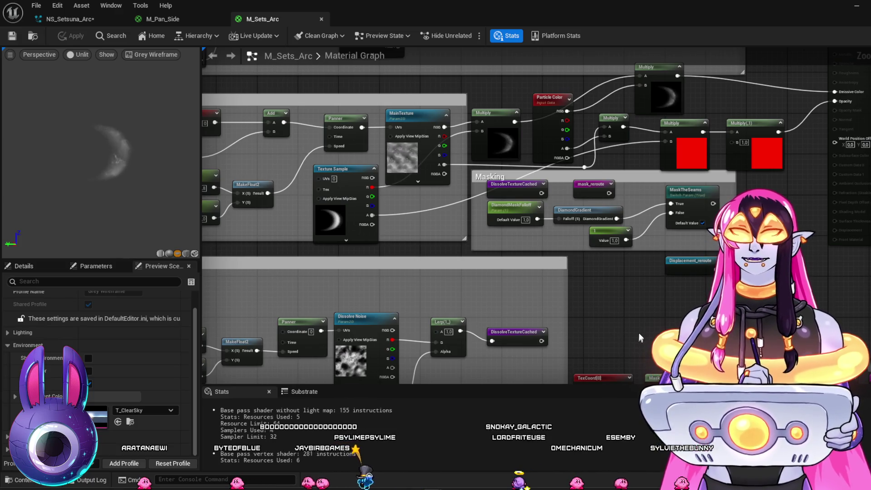
{"action": "mouse_move", "coordinate": [613, 323]}
{"action": "left_mouse_down"}
{"action": "mouse_move", "coordinate": [632, 254]}
{"action": "mouse_move", "coordinate": [604, 316]}
{"action": "left_mouse_up"}
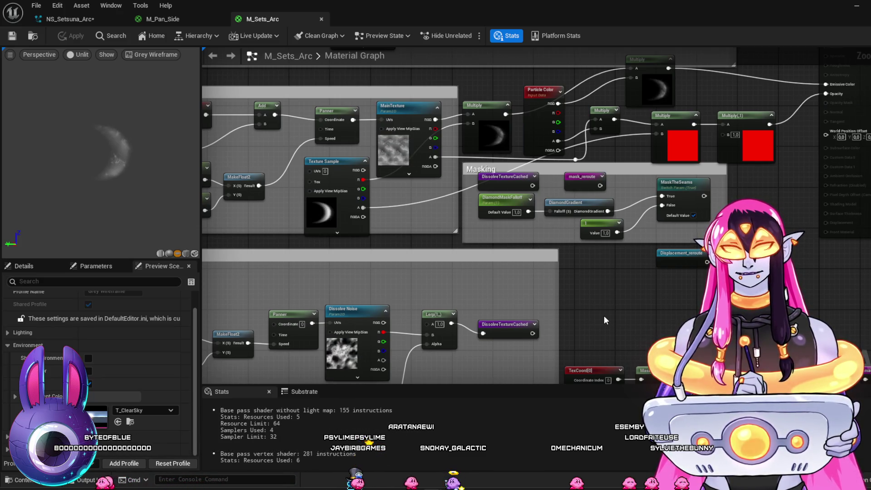
{"action": "mouse_move", "coordinate": [605, 320]}
{"action": "left_mouse_down"}
{"action": "mouse_move", "coordinate": [575, 253]}
{"action": "mouse_move", "coordinate": [627, 286]}
{"action": "mouse_move", "coordinate": [642, 313]}
{"action": "mouse_move", "coordinate": [667, 266]}
{"action": "mouse_move", "coordinate": [562, 132]}
{"action": "mouse_move", "coordinate": [506, 253]}
{"action": "left_mouse_up"}
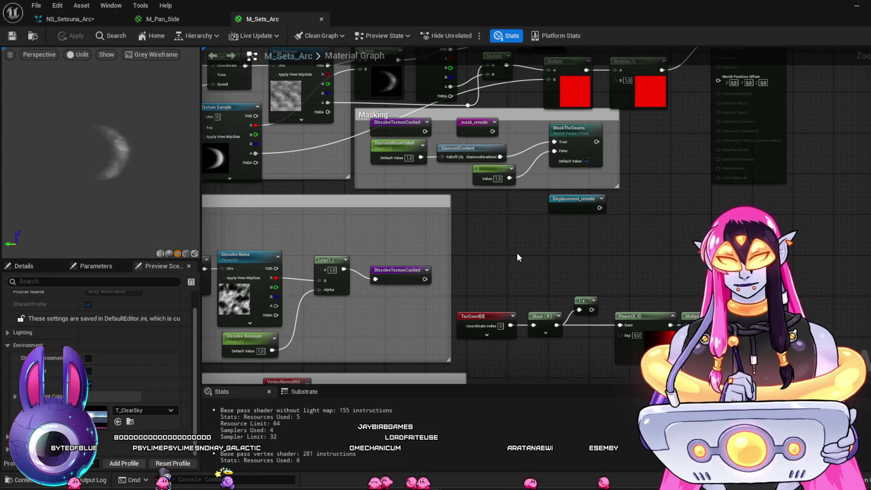
{"action": "left_click_drag", "start_coordinate": [407, 253], "coordinate": [539, 298]}
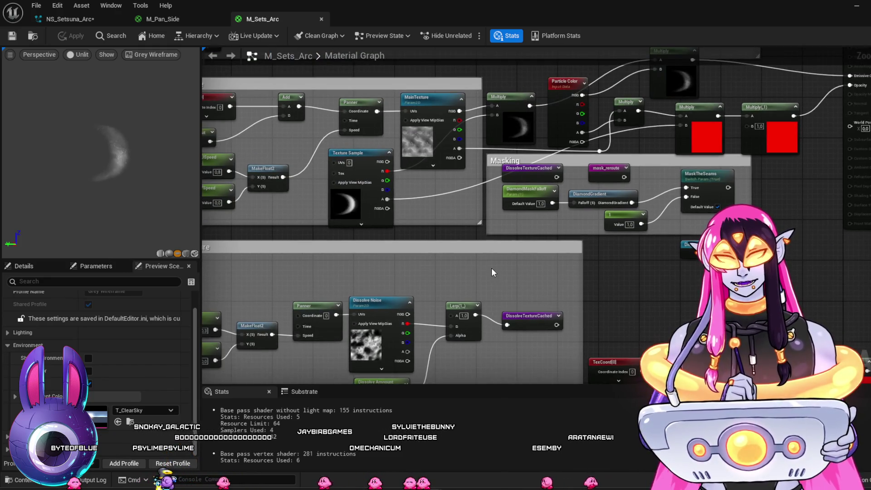
Step: Search the graph for an 'edge' node, then dismiss the search without adding anything
{"action": "right_click", "coordinate": [494, 270]}
{"action": "type", "text": "edge"}
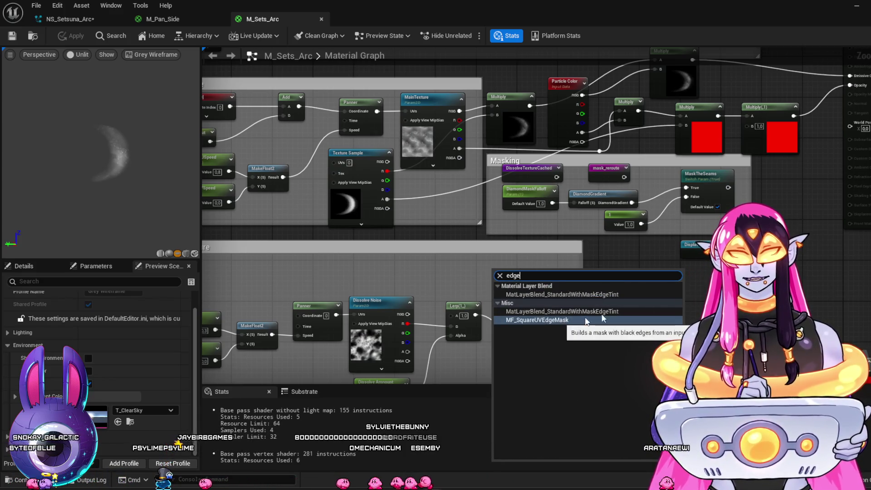
{"action": "key", "text": "Escape"}
{"action": "left_click_drag", "start_coordinate": [632, 293], "coordinate": [681, 321]}
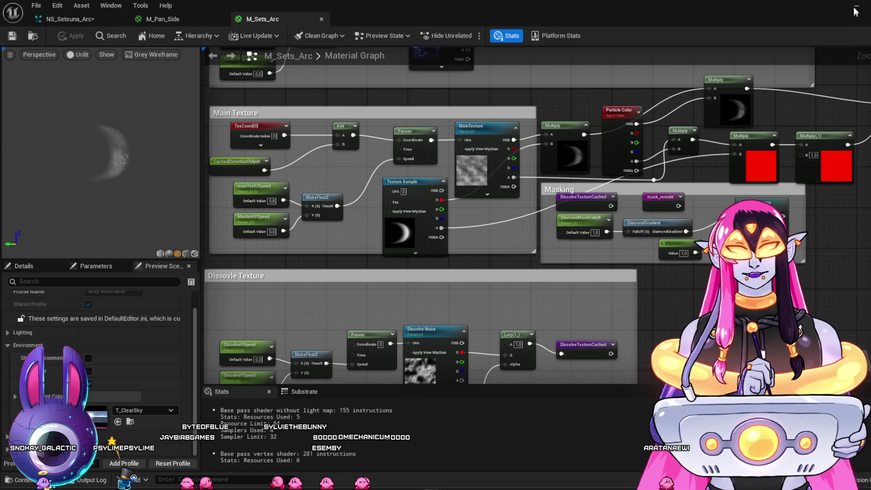
Step: Go to the Materials folder in the level editor and bring up M_Shockwave_Master
{"action": "key", "text": "alt+Tab"}
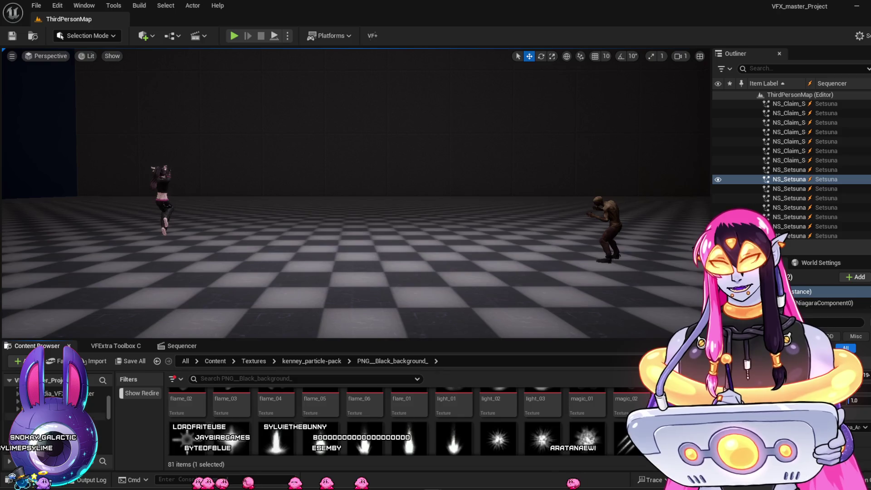
{"action": "key", "text": "alt+Left"}
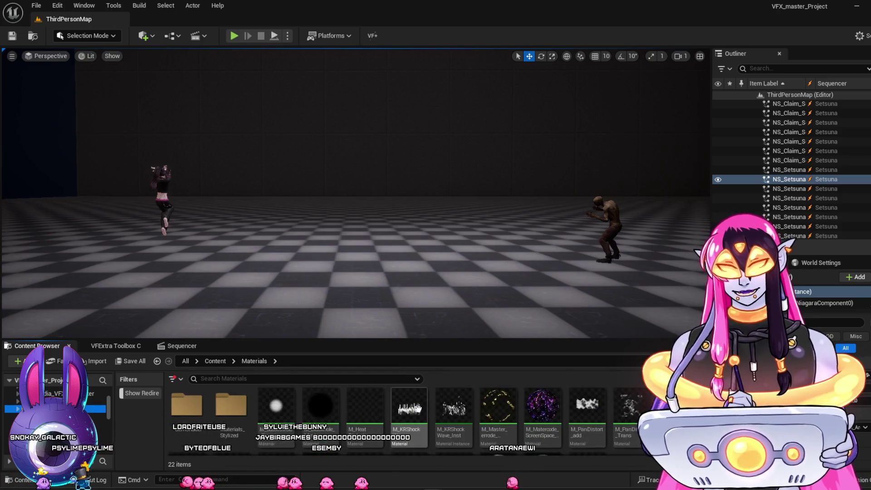
{"action": "key", "text": "alt+Tab"}
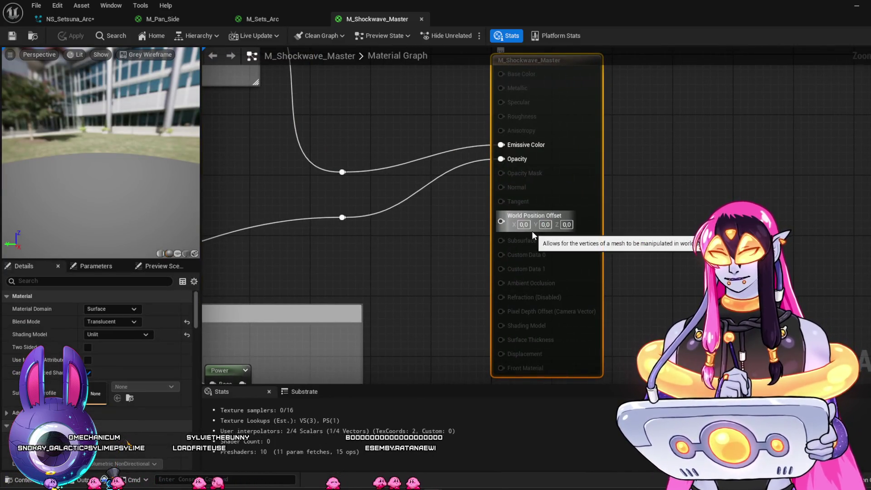
Step: Frame M_Shockwave_Master's color and glow edge groups, previewing on a plane and inspecting Glow Edge Spread
{"action": "scroll", "coordinate": [500, 196], "scroll_direction": "down", "scroll_amount": 3}
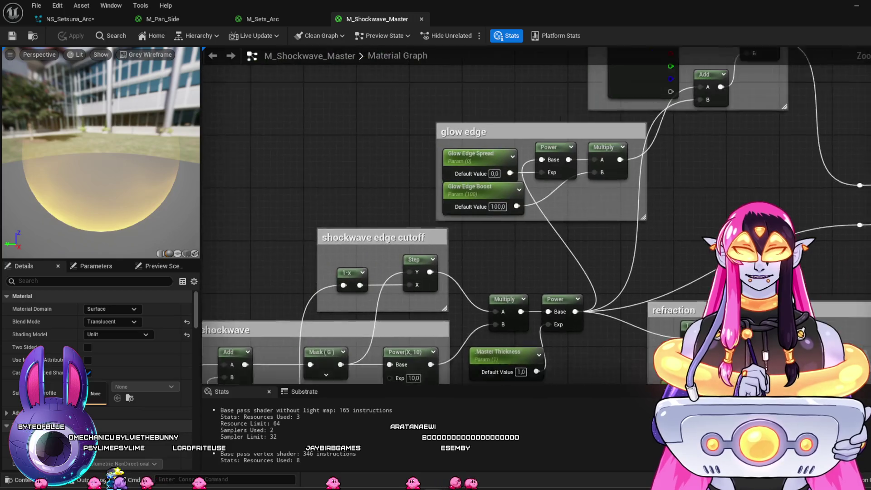
{"action": "left_click_drag", "start_coordinate": [460, 175], "coordinate": [468, 206]}
{"action": "scroll", "coordinate": [421, 213], "scroll_direction": "down", "scroll_amount": 2}
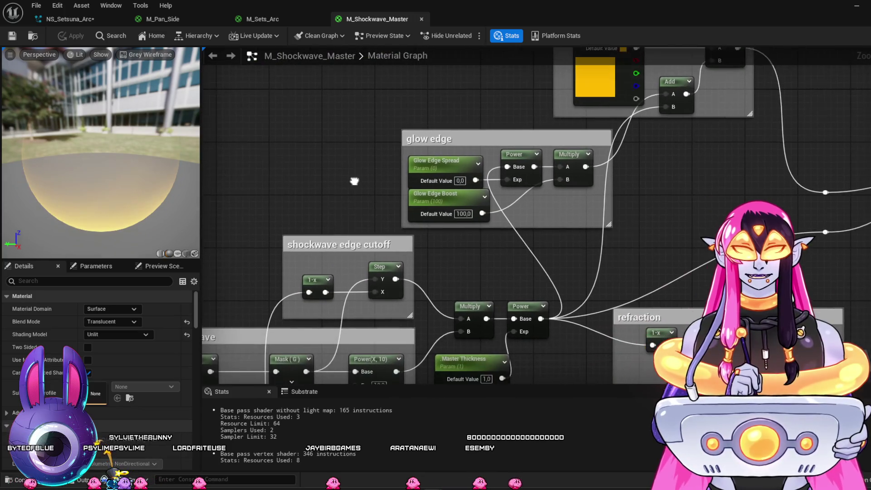
{"action": "mouse_move", "coordinate": [463, 253]}
{"action": "left_mouse_down"}
{"action": "mouse_move", "coordinate": [490, 214]}
{"action": "mouse_move", "coordinate": [515, 206]}
{"action": "mouse_move", "coordinate": [536, 175]}
{"action": "mouse_move", "coordinate": [592, 132]}
{"action": "mouse_move", "coordinate": [726, 143]}
{"action": "mouse_move", "coordinate": [789, 191]}
{"action": "mouse_move", "coordinate": [770, 148]}
{"action": "mouse_move", "coordinate": [455, 275]}
{"action": "left_mouse_up"}
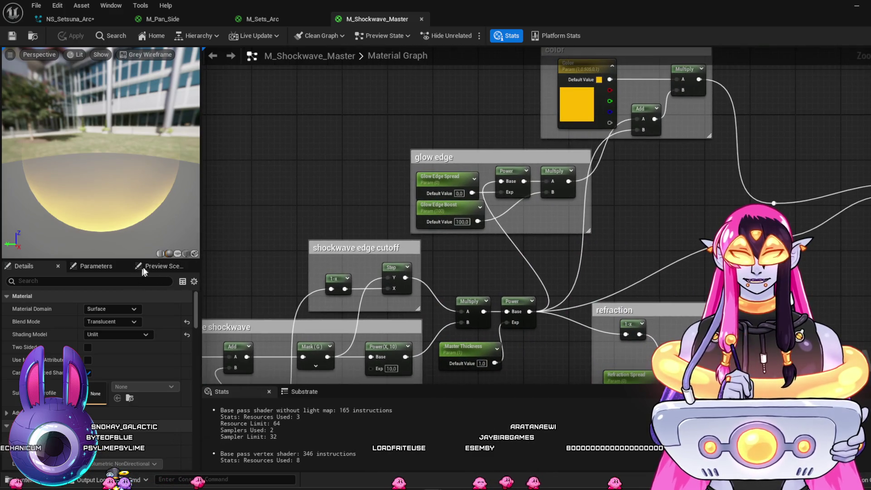
{"action": "left_click", "coordinate": [177, 253]}
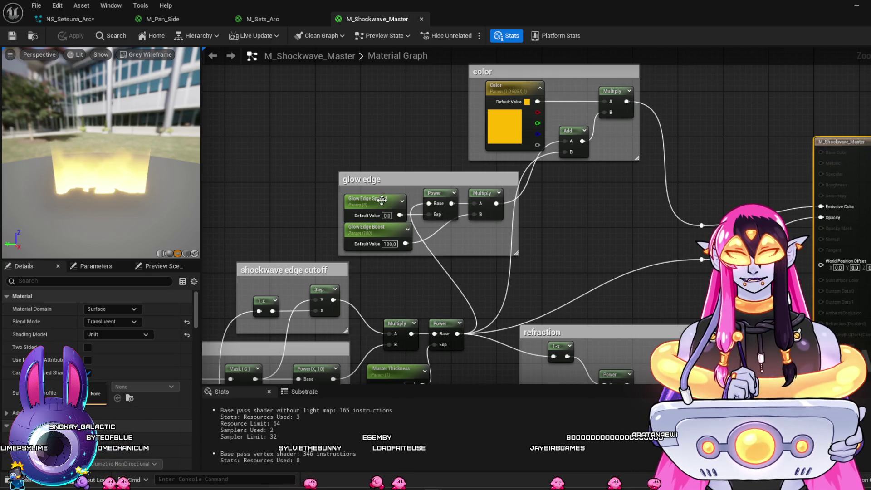
{"action": "left_click", "coordinate": [382, 200]}
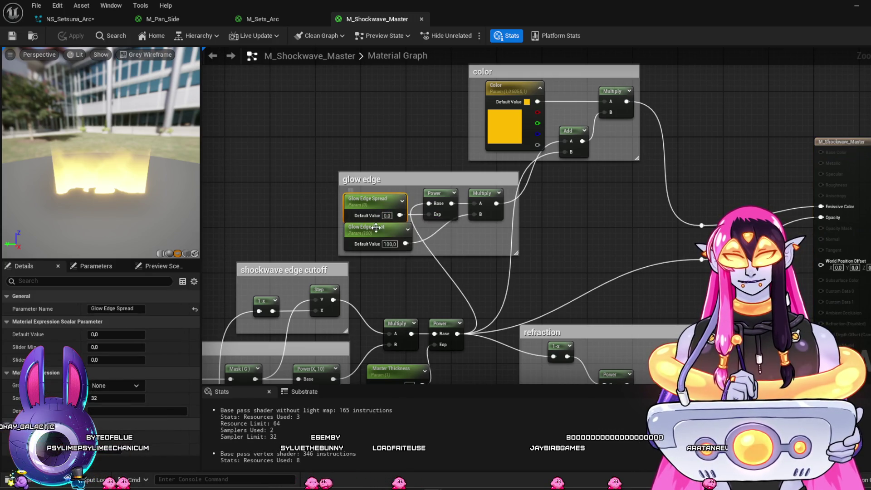
{"action": "left_click_drag", "start_coordinate": [559, 251], "coordinate": [546, 239]}
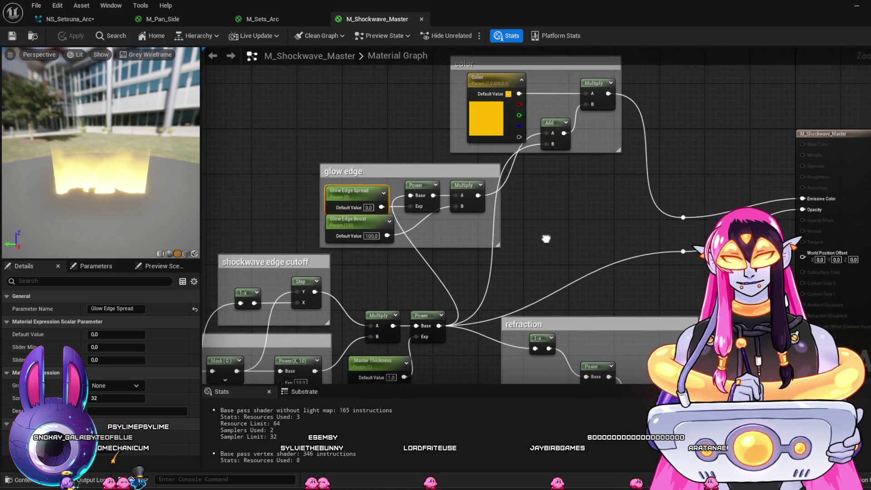
{"action": "mouse_move", "coordinate": [282, 160]}
{"action": "left_mouse_down"}
{"action": "mouse_move", "coordinate": [358, 155]}
{"action": "mouse_move", "coordinate": [279, 89]}
{"action": "mouse_move", "coordinate": [644, 263]}
{"action": "left_mouse_up"}
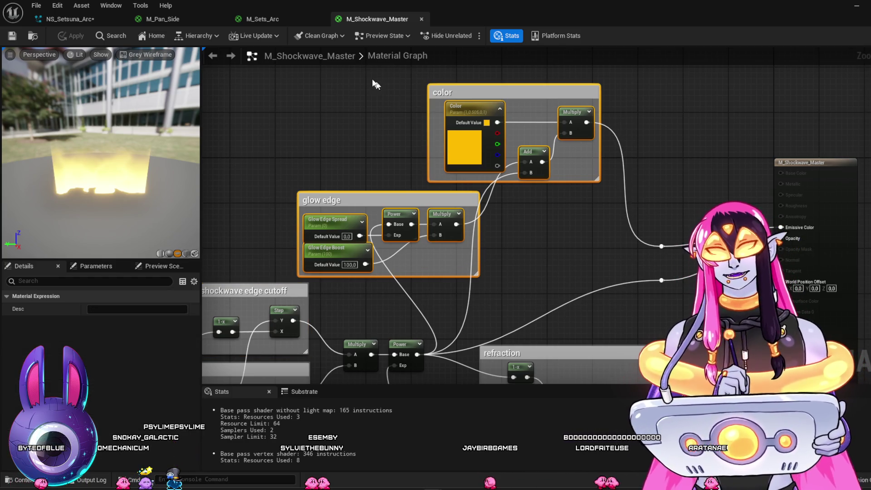
Step: In M_Sets_Arc, move the Dissolve Texture group left and enlarge the Displacement box
{"action": "left_click", "coordinate": [275, 20]}
{"action": "scroll", "coordinate": [607, 310], "scroll_direction": "down", "scroll_amount": 4}
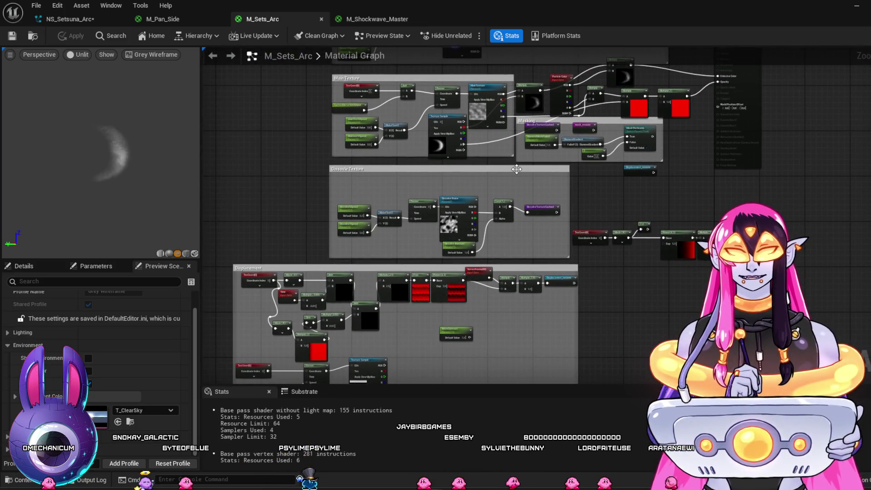
{"action": "mouse_move", "coordinate": [517, 170]}
{"action": "left_mouse_down"}
{"action": "mouse_move", "coordinate": [453, 170]}
{"action": "mouse_move", "coordinate": [243, 107]}
{"action": "mouse_move", "coordinate": [239, 169]}
{"action": "mouse_move", "coordinate": [260, 167]}
{"action": "left_mouse_up"}
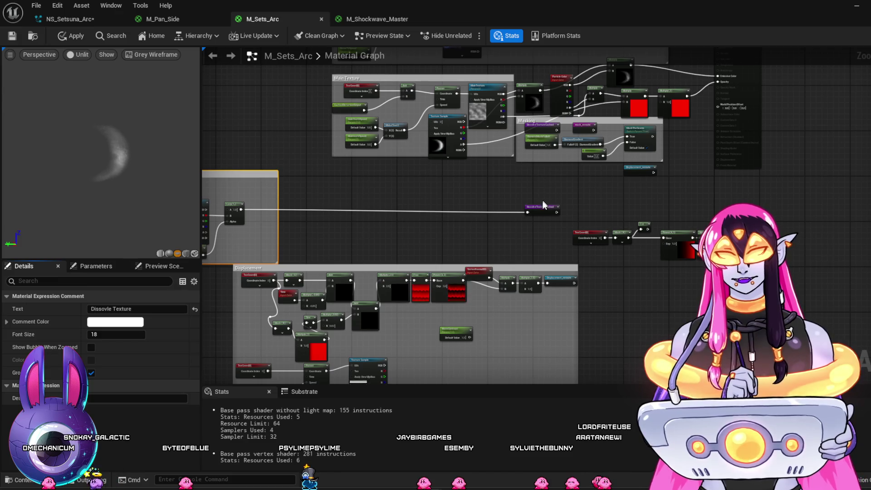
{"action": "mouse_move", "coordinate": [544, 207]}
{"action": "left_mouse_down"}
{"action": "mouse_move", "coordinate": [365, 210]}
{"action": "mouse_move", "coordinate": [561, 176]}
{"action": "left_mouse_up"}
{"action": "mouse_move", "coordinate": [535, 226]}
{"action": "left_mouse_down"}
{"action": "mouse_move", "coordinate": [515, 222]}
{"action": "mouse_move", "coordinate": [492, 252]}
{"action": "mouse_move", "coordinate": [536, 234]}
{"action": "mouse_move", "coordinate": [519, 249]}
{"action": "mouse_move", "coordinate": [505, 245]}
{"action": "mouse_move", "coordinate": [525, 244]}
{"action": "left_mouse_up"}
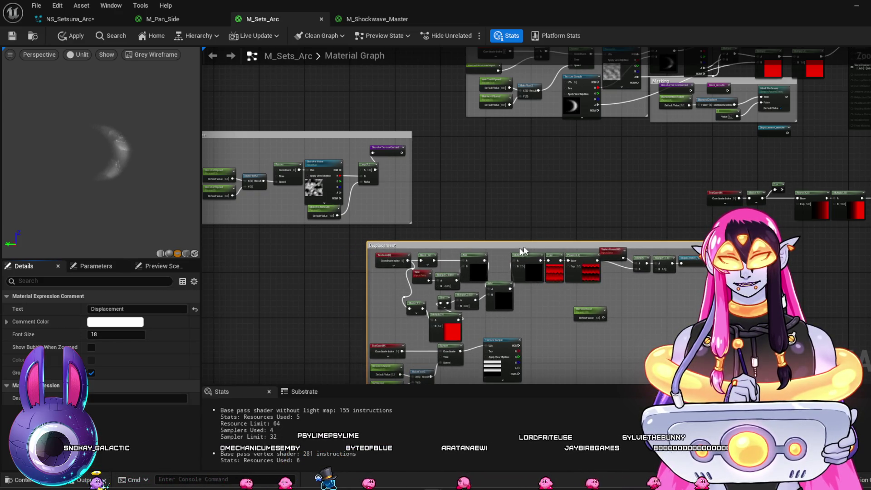
{"action": "scroll", "coordinate": [527, 198], "scroll_direction": "down", "scroll_amount": 2}
{"action": "scroll", "coordinate": [444, 202], "scroll_direction": "up", "scroll_amount": 4}
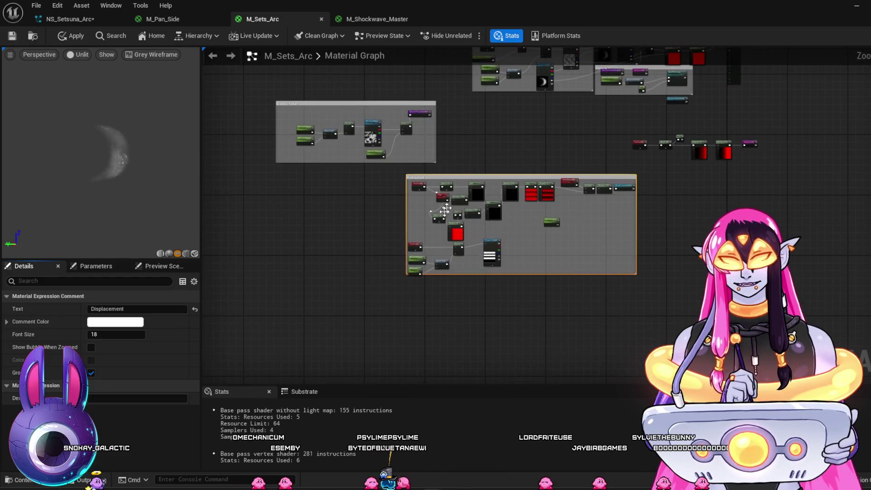
Step: Reposition the TexCoord node and shift the Displacement group left to free space
{"action": "left_click", "coordinate": [422, 313]}
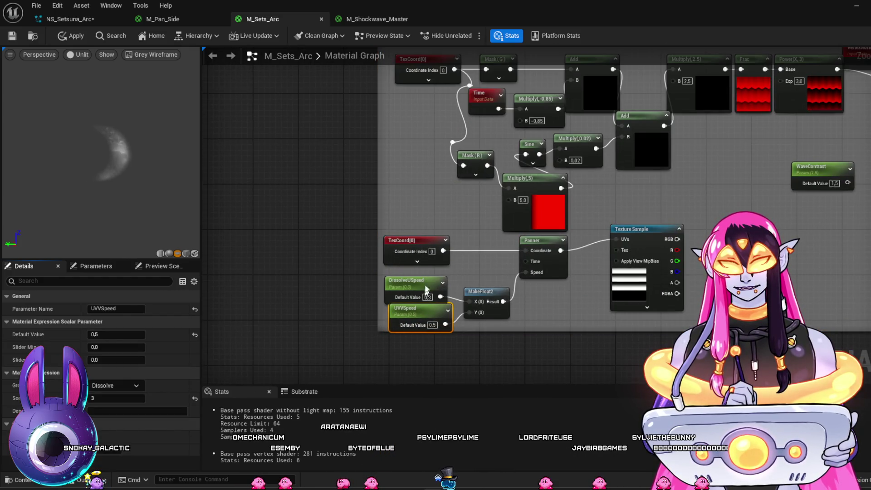
{"action": "left_click", "coordinate": [422, 270]}
{"action": "left_click_drag", "start_coordinate": [422, 245], "coordinate": [428, 222]}
{"action": "left_click_drag", "start_coordinate": [457, 336], "coordinate": [421, 284]}
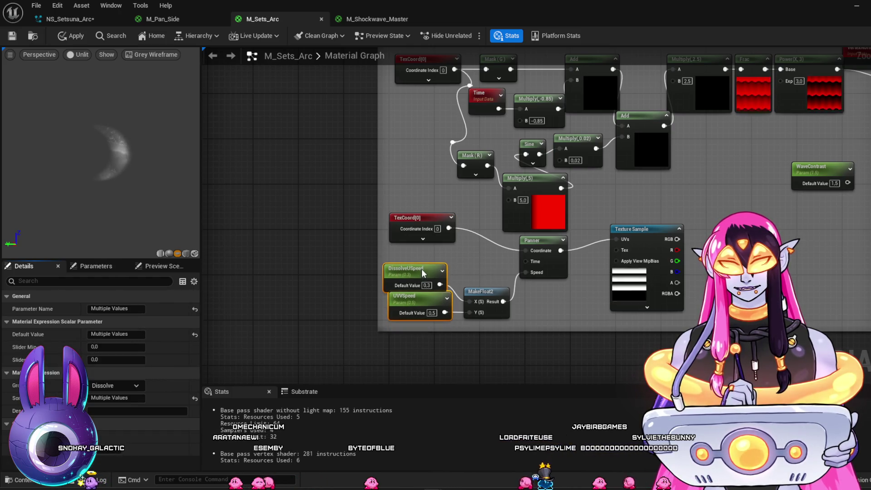
{"action": "left_click", "coordinate": [548, 291]}
{"action": "scroll", "coordinate": [601, 339], "scroll_direction": "down", "scroll_amount": 4}
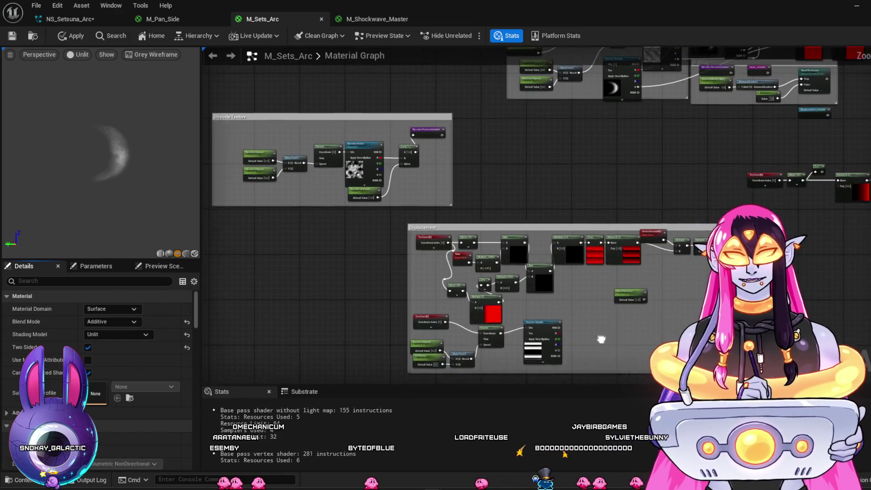
{"action": "left_click_drag", "start_coordinate": [602, 340], "coordinate": [576, 344]}
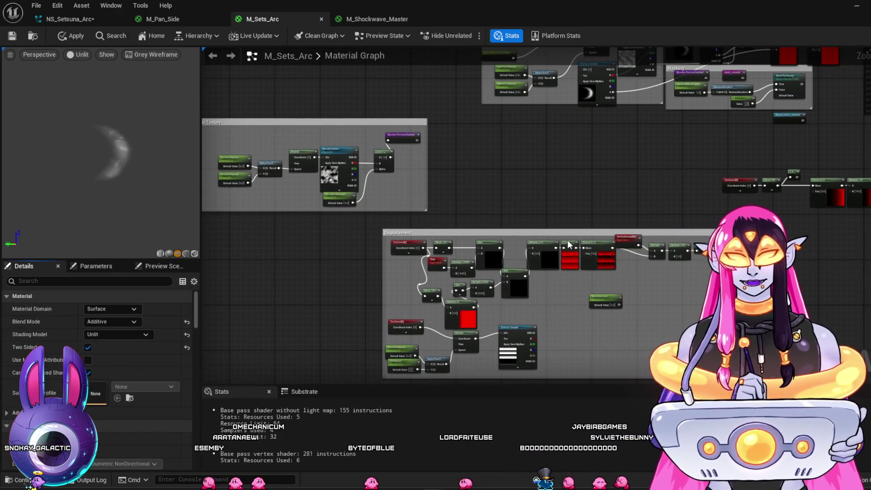
{"action": "left_click_drag", "start_coordinate": [549, 232], "coordinate": [363, 221]}
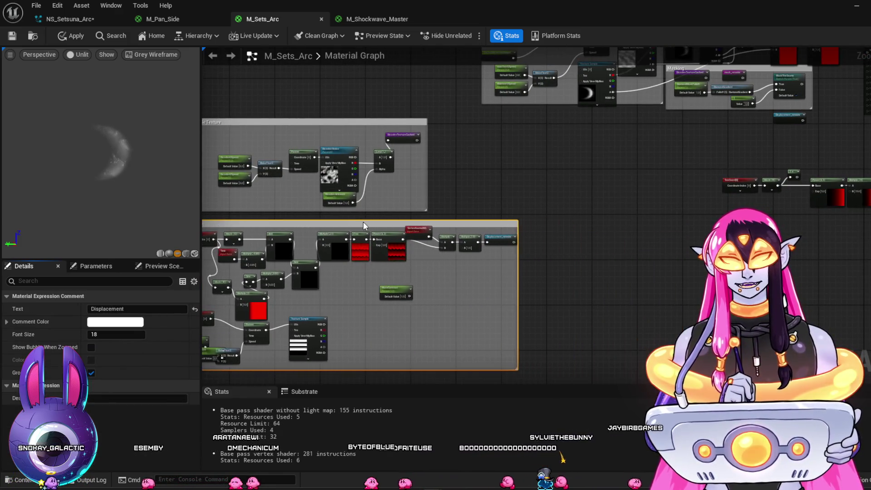
{"action": "scroll", "coordinate": [389, 263], "scroll_direction": "up", "scroll_amount": 3}
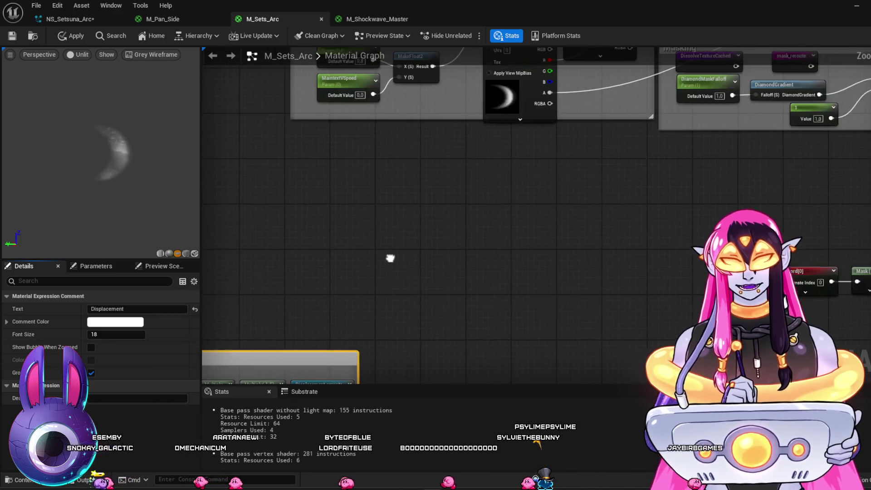
{"action": "left_click", "coordinate": [468, 240]}
Step: Paste the copied color and glow edge groups below the Masking group
{"action": "key", "text": "ctrl+v"}
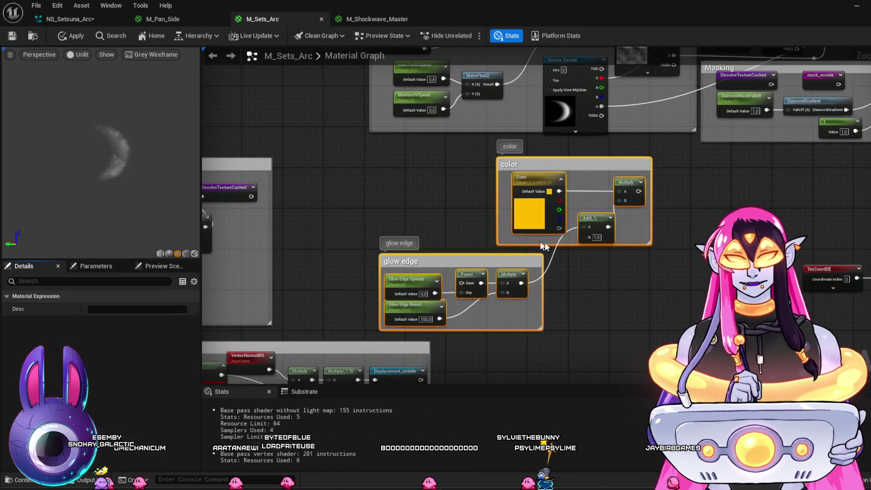
{"action": "mouse_move", "coordinate": [717, 202]}
{"action": "left_mouse_down"}
{"action": "mouse_move", "coordinate": [658, 236]}
{"action": "mouse_move", "coordinate": [610, 227]}
{"action": "mouse_move", "coordinate": [542, 237]}
{"action": "left_mouse_up"}
{"action": "left_click_drag", "start_coordinate": [441, 222], "coordinate": [573, 206]}
{"action": "mouse_move", "coordinate": [679, 261]}
{"action": "left_mouse_down"}
{"action": "mouse_move", "coordinate": [648, 250]}
{"action": "mouse_move", "coordinate": [664, 259]}
{"action": "mouse_move", "coordinate": [661, 268]}
{"action": "left_mouse_up"}
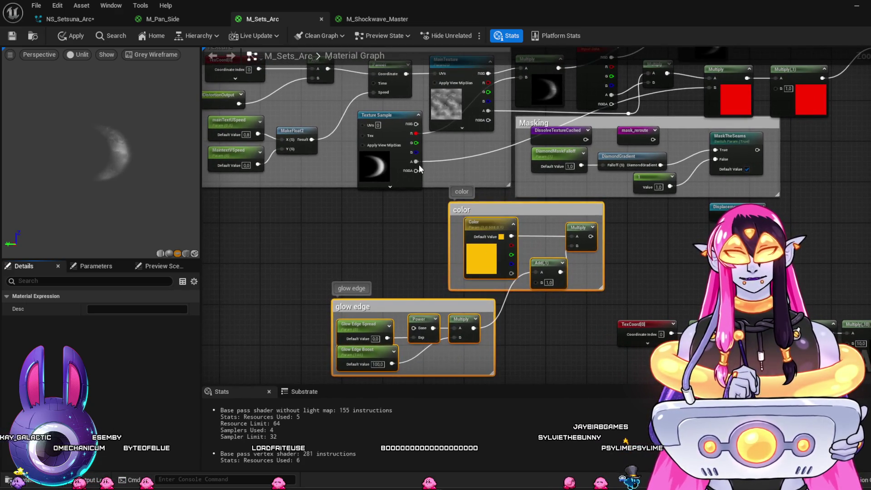
Step: Wire the texture's R channel into glow Power and color Multiply into Multiply(1) B
{"action": "mouse_move", "coordinate": [417, 138]}
{"action": "left_mouse_down"}
{"action": "mouse_move", "coordinate": [382, 295]}
{"action": "mouse_move", "coordinate": [414, 328]}
{"action": "left_mouse_up"}
{"action": "left_click_drag", "start_coordinate": [667, 249], "coordinate": [601, 295]}
{"action": "mouse_move", "coordinate": [527, 282]}
{"action": "left_mouse_down"}
{"action": "mouse_move", "coordinate": [559, 292]}
{"action": "mouse_move", "coordinate": [710, 134]}
{"action": "mouse_move", "coordinate": [645, 299]}
{"action": "mouse_move", "coordinate": [612, 284]}
{"action": "left_mouse_up"}
{"action": "key", "text": "Escape"}
{"action": "left_click", "coordinate": [695, 95]}
{"action": "left_click_drag", "start_coordinate": [696, 95], "coordinate": [664, 119]}
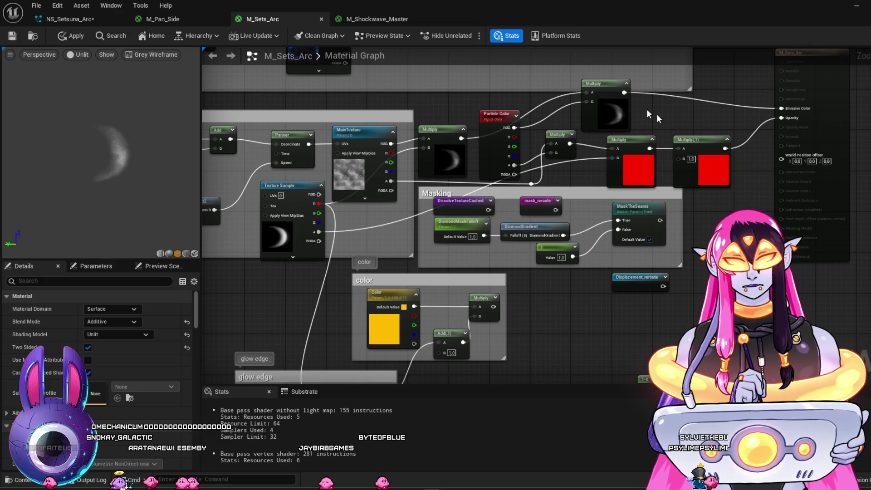
{"action": "left_click", "coordinate": [375, 18]}
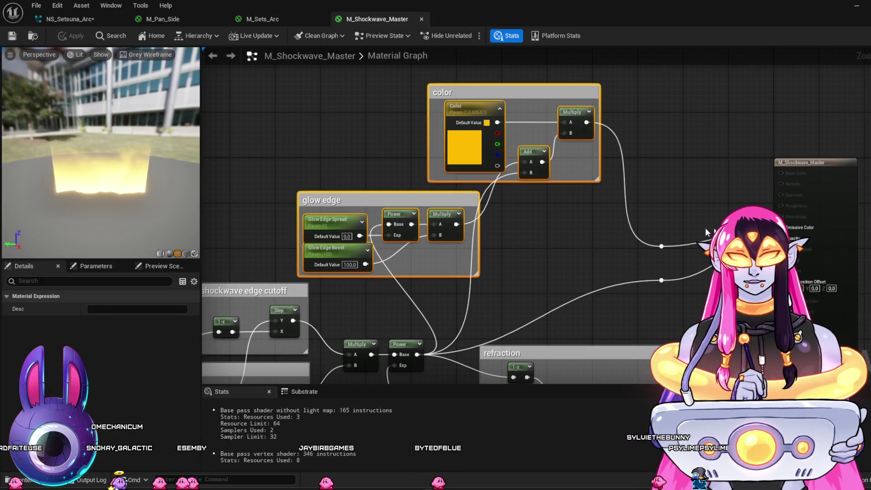
Step: Route the top Multiply into glow Power and the color Multiply into Emissive Color
{"action": "left_click", "coordinate": [285, 18]}
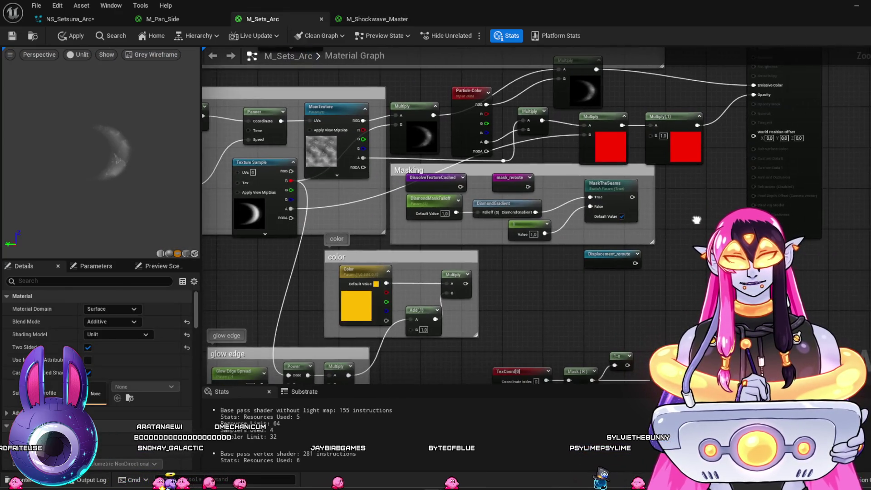
{"action": "left_click_drag", "start_coordinate": [697, 220], "coordinate": [709, 221]}
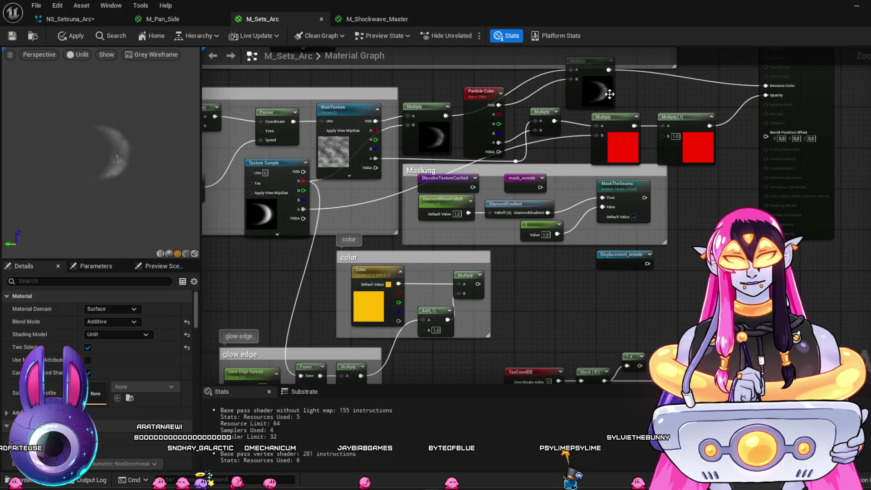
{"action": "mouse_move", "coordinate": [609, 69]}
{"action": "left_mouse_down"}
{"action": "mouse_move", "coordinate": [472, 240]}
{"action": "mouse_move", "coordinate": [278, 352]}
{"action": "mouse_move", "coordinate": [298, 376]}
{"action": "mouse_move", "coordinate": [301, 359]}
{"action": "left_mouse_up"}
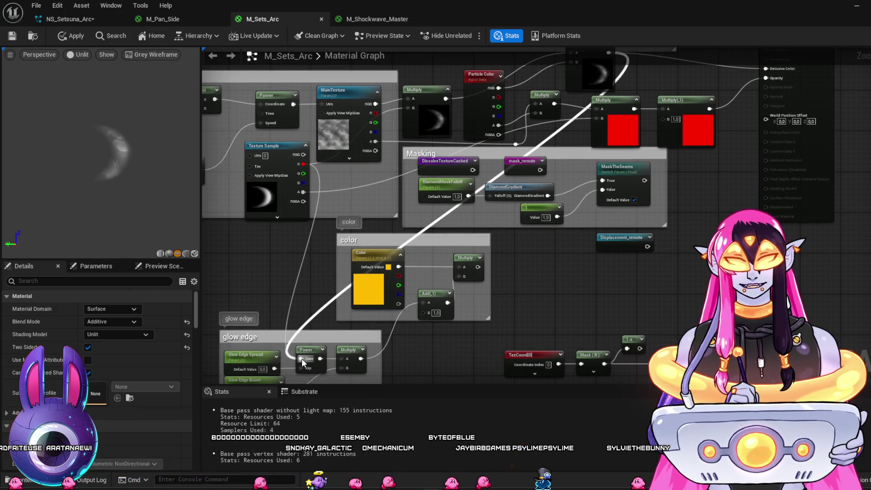
{"action": "mouse_move", "coordinate": [478, 266]}
{"action": "left_mouse_down"}
{"action": "mouse_move", "coordinate": [767, 79]}
{"action": "mouse_move", "coordinate": [770, 69]}
{"action": "left_mouse_up"}
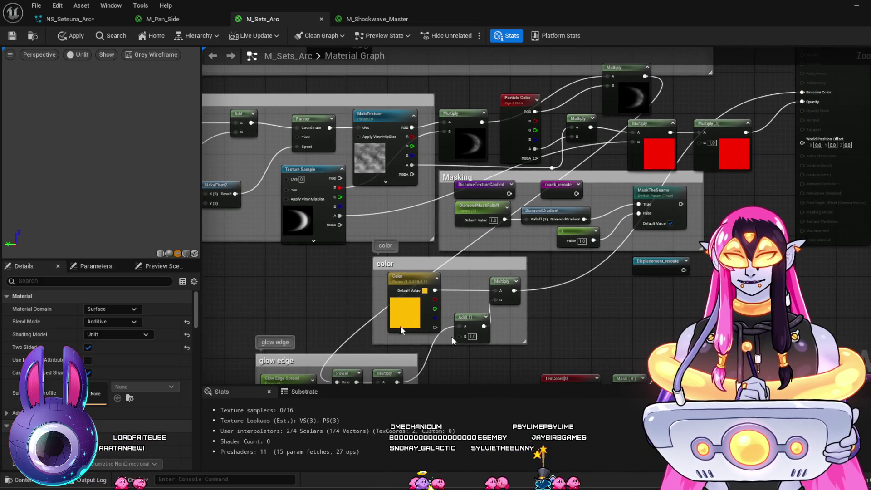
{"action": "left_click_drag", "start_coordinate": [113, 204], "coordinate": [139, 207]}
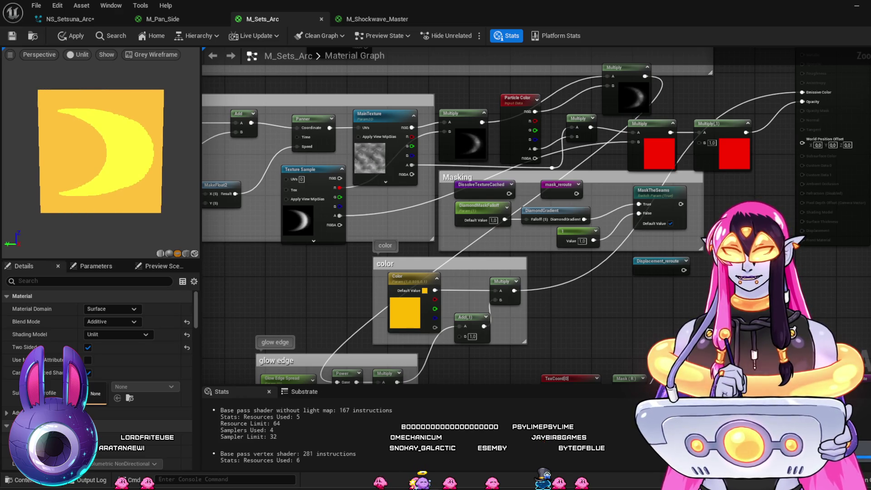
{"action": "mouse_move", "coordinate": [622, 331]}
{"action": "left_mouse_down"}
{"action": "mouse_move", "coordinate": [636, 258]}
{"action": "mouse_move", "coordinate": [645, 257]}
{"action": "left_mouse_up"}
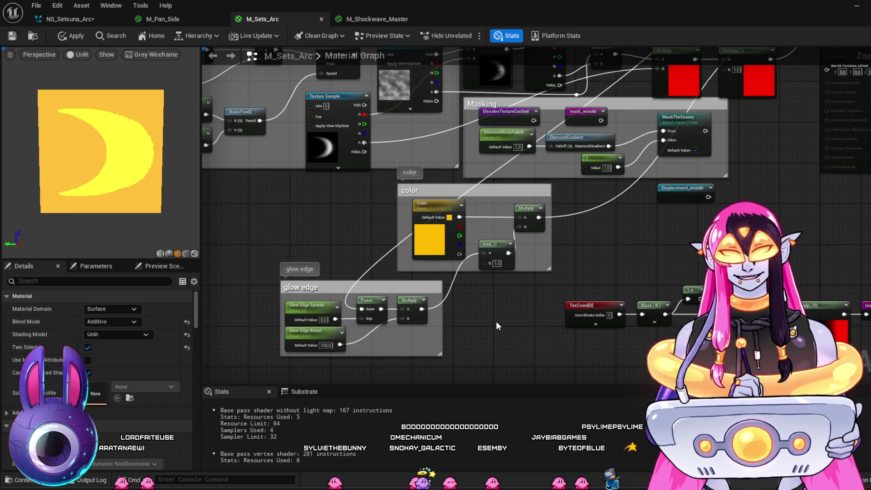
{"action": "scroll", "coordinate": [498, 325], "scroll_direction": "up", "scroll_amount": 2}
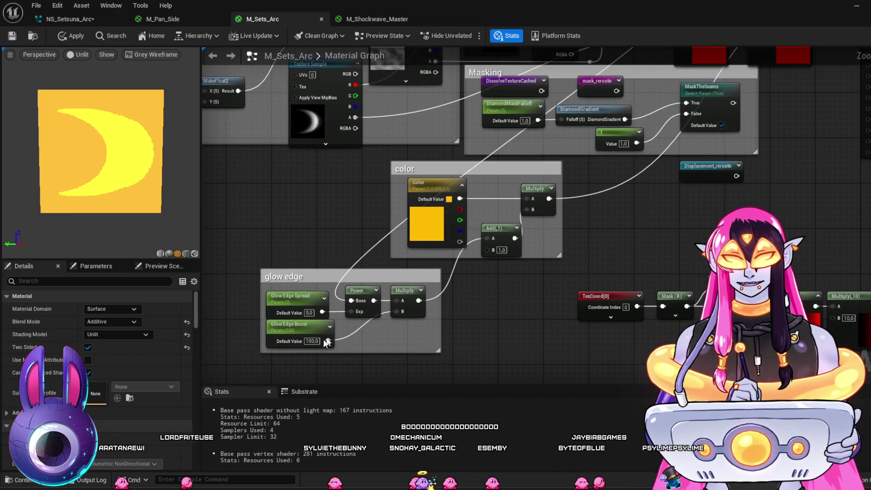
Step: Tidy the glow edge group, enlarging its box and repositioning the Power, Multiply and Boost nodes
{"action": "left_click", "coordinate": [312, 341]}
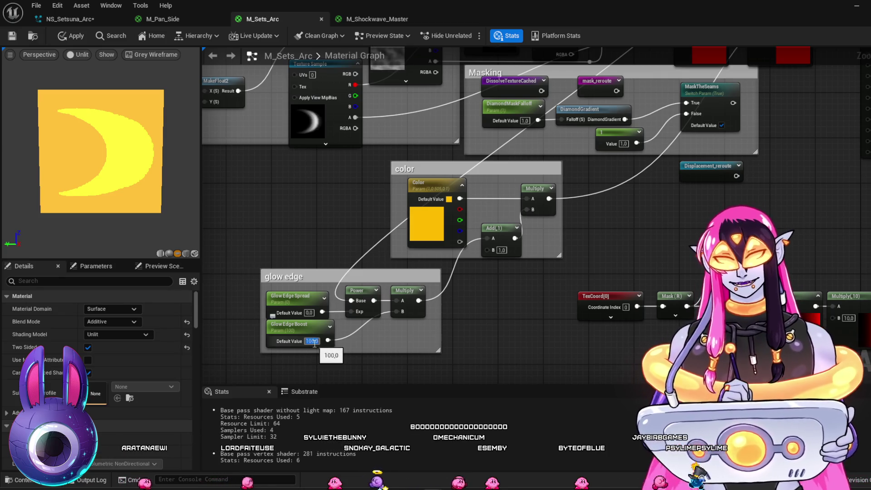
{"action": "key", "text": "Return"}
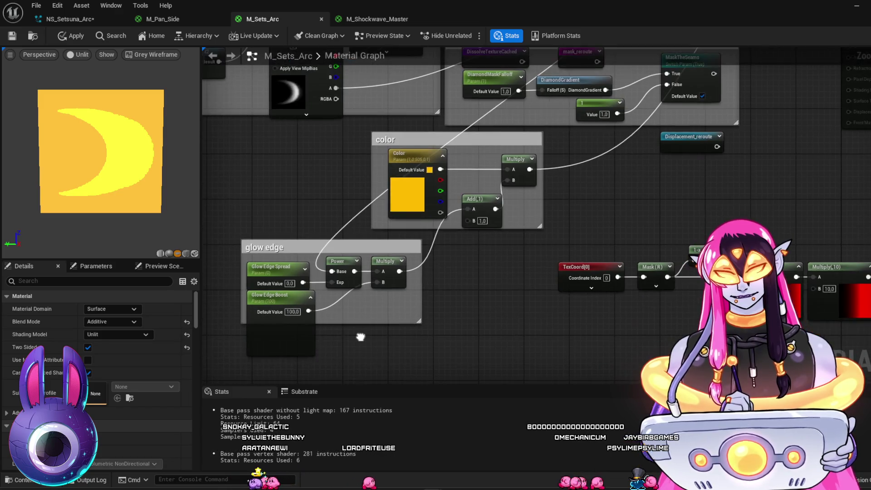
{"action": "left_click", "coordinate": [316, 297]}
{"action": "left_click", "coordinate": [314, 298]}
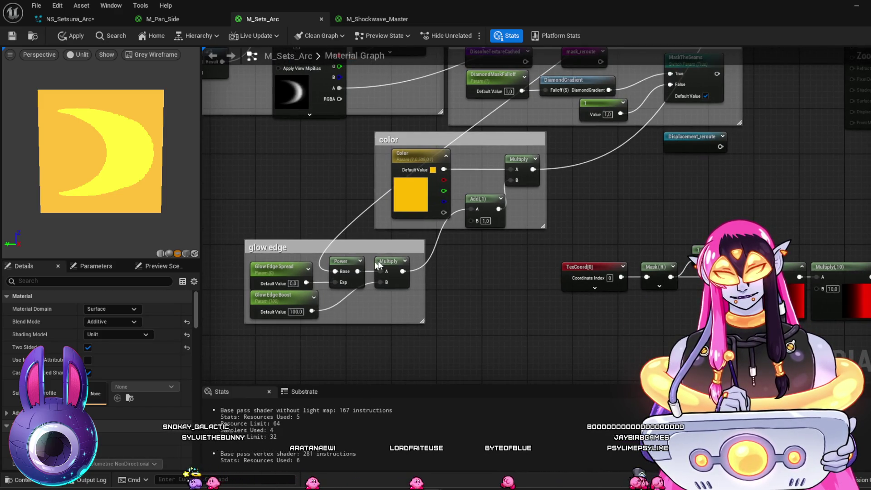
{"action": "left_click", "coordinate": [405, 262]}
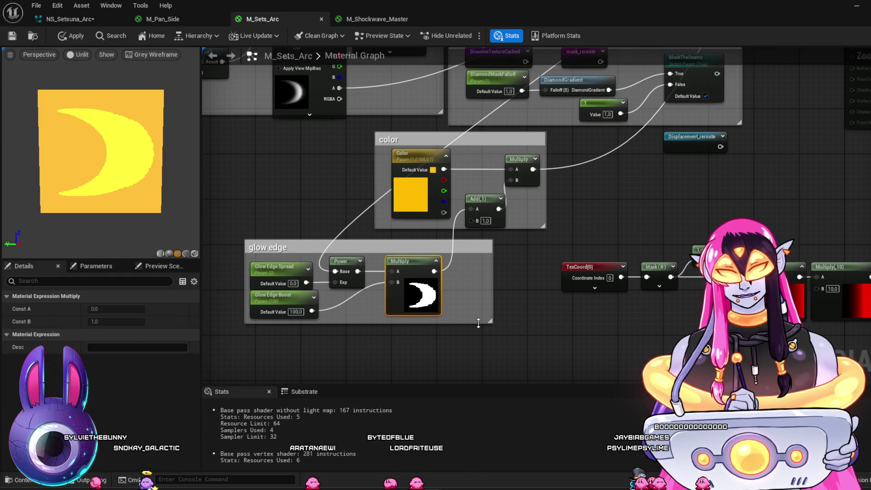
{"action": "left_click_drag", "start_coordinate": [479, 324], "coordinate": [478, 380]}
{"action": "left_click_drag", "start_coordinate": [421, 262], "coordinate": [455, 262]}
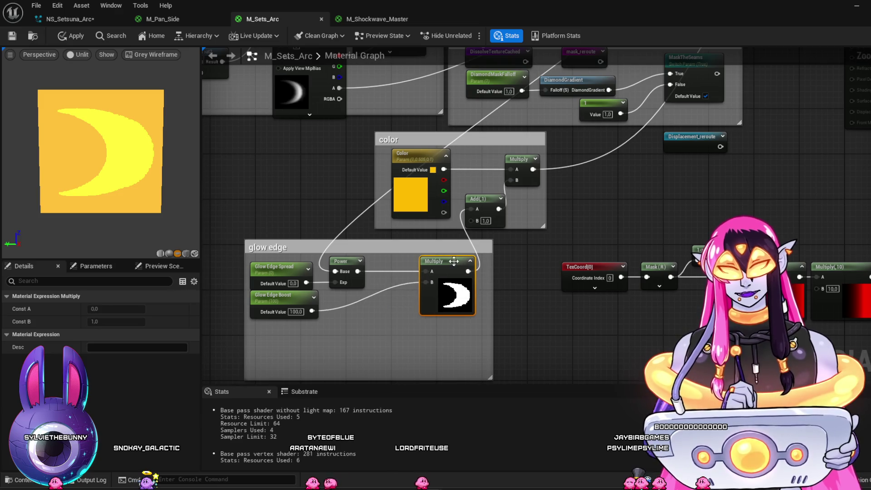
{"action": "left_click", "coordinate": [361, 261]}
{"action": "left_click_drag", "start_coordinate": [368, 260], "coordinate": [386, 261]}
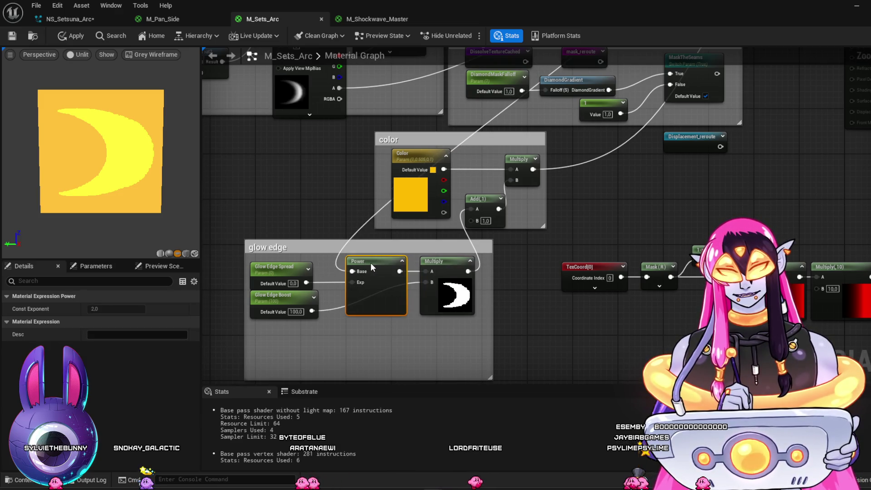
{"action": "left_click_drag", "start_coordinate": [296, 311], "coordinate": [297, 333]}
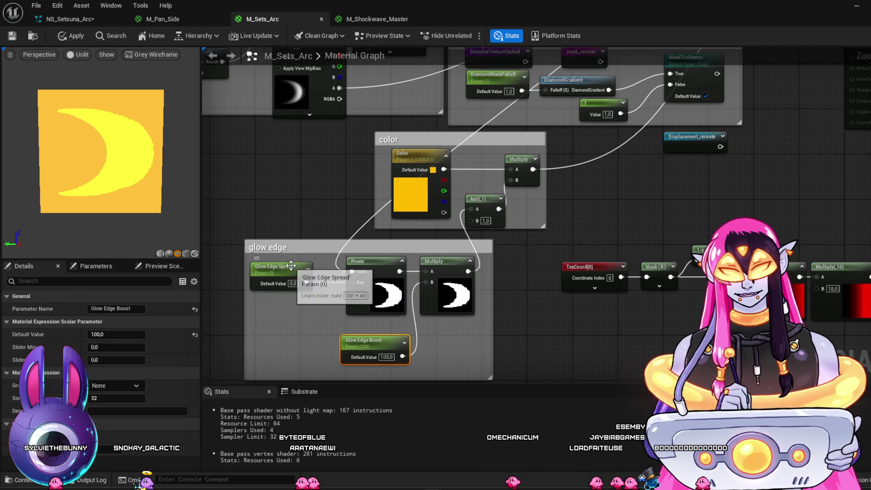
{"action": "left_click_drag", "start_coordinate": [384, 269], "coordinate": [373, 269]}
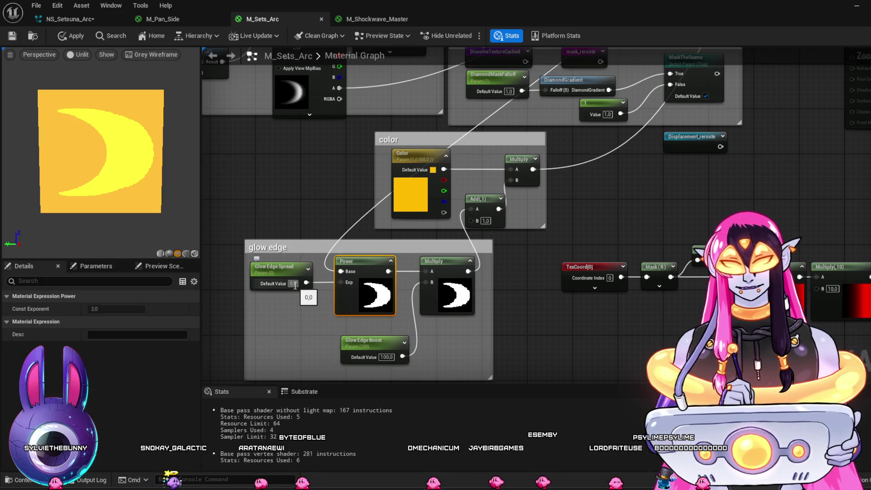
{"action": "mouse_move", "coordinate": [596, 216]}
{"action": "left_mouse_down"}
{"action": "mouse_move", "coordinate": [545, 282]}
{"action": "mouse_move", "coordinate": [502, 369]}
{"action": "mouse_move", "coordinate": [636, 227]}
{"action": "left_mouse_up"}
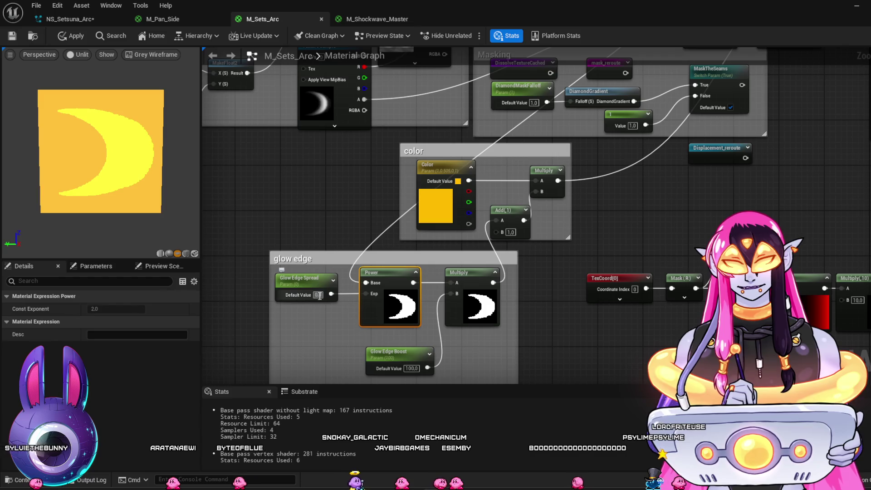
Step: Set Glow Edge Spread and Glow Edge Boost defaults to 1.0
{"action": "key", "text": "Return"}
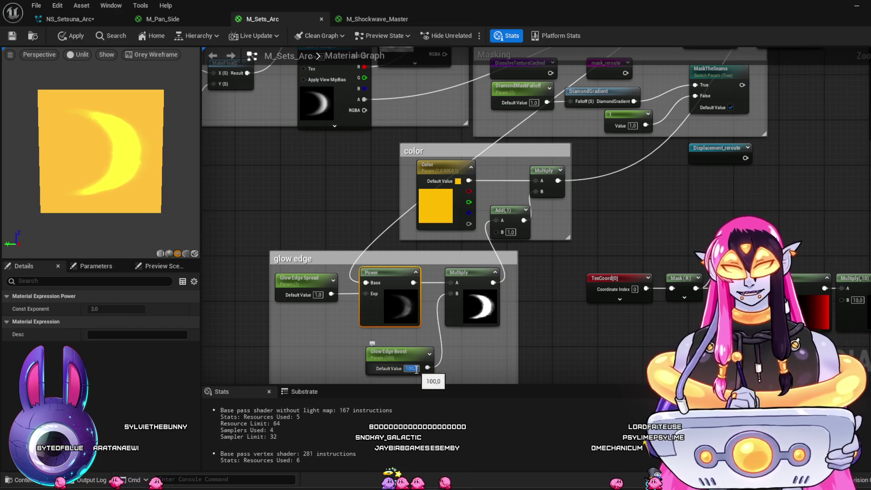
{"action": "type", "text": "1"}
{"action": "key", "text": "Return"}
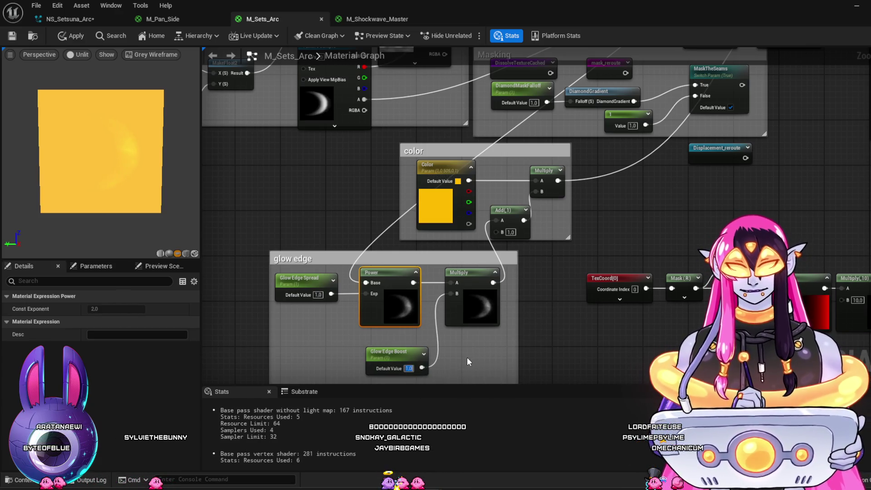
{"action": "left_click_drag", "start_coordinate": [567, 335], "coordinate": [592, 317]}
{"action": "left_click", "coordinate": [593, 317]}
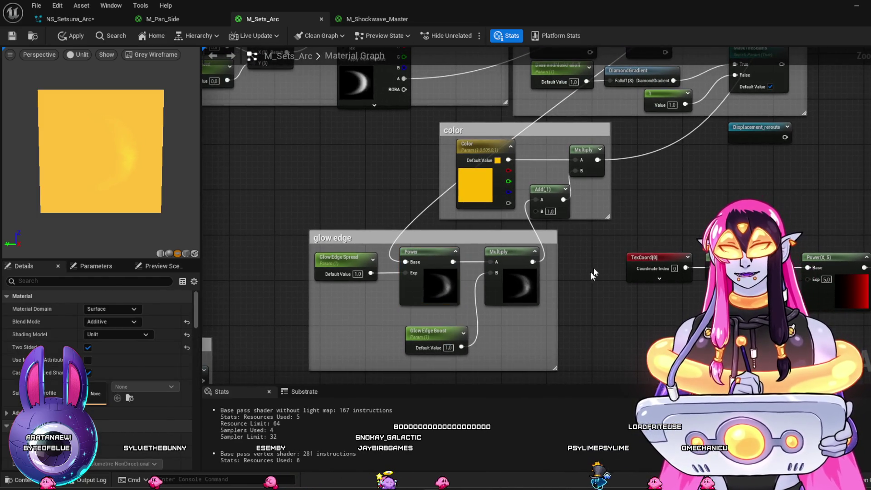
{"action": "mouse_move", "coordinate": [655, 175]}
{"action": "left_mouse_down"}
{"action": "mouse_move", "coordinate": [591, 260]}
{"action": "mouse_move", "coordinate": [578, 354]}
{"action": "left_mouse_up"}
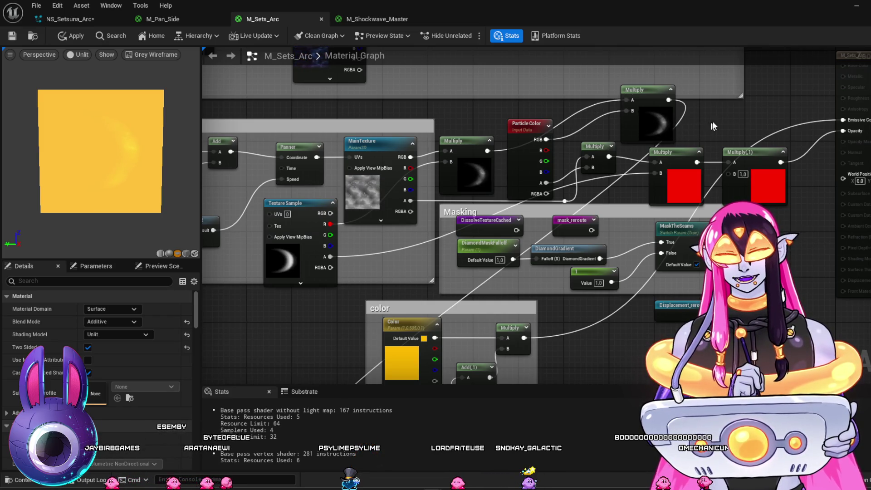
{"action": "mouse_move", "coordinate": [717, 116]}
{"action": "left_mouse_down"}
{"action": "mouse_move", "coordinate": [724, 50]}
{"action": "mouse_move", "coordinate": [717, 83]}
{"action": "left_mouse_up"}
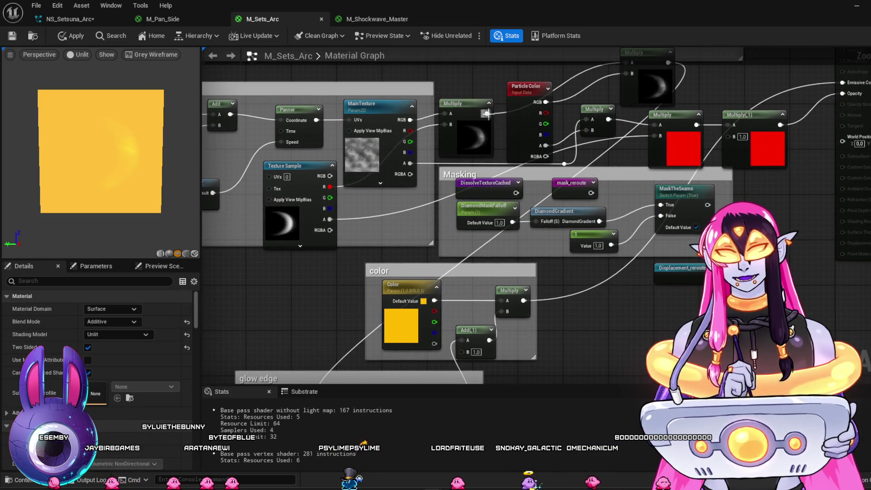
{"action": "mouse_move", "coordinate": [488, 114]}
{"action": "left_mouse_down"}
{"action": "mouse_move", "coordinate": [370, 400]}
{"action": "mouse_move", "coordinate": [329, 336]}
{"action": "left_mouse_up"}
{"action": "mouse_move", "coordinate": [650, 225]}
{"action": "left_mouse_down"}
{"action": "mouse_move", "coordinate": [636, 265]}
{"action": "mouse_move", "coordinate": [599, 293]}
{"action": "mouse_move", "coordinate": [584, 335]}
{"action": "mouse_move", "coordinate": [584, 213]}
{"action": "mouse_move", "coordinate": [598, 221]}
{"action": "mouse_move", "coordinate": [598, 252]}
{"action": "mouse_move", "coordinate": [563, 352]}
{"action": "mouse_move", "coordinate": [573, 325]}
{"action": "left_mouse_up"}
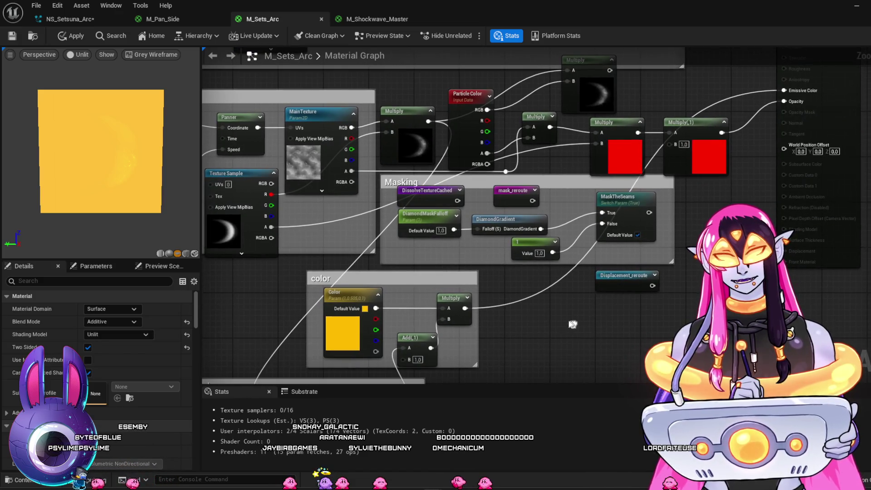
{"action": "mouse_move", "coordinate": [465, 308]}
{"action": "left_mouse_down"}
{"action": "mouse_move", "coordinate": [541, 336]}
{"action": "mouse_move", "coordinate": [571, 102]}
{"action": "mouse_move", "coordinate": [557, 71]}
{"action": "mouse_move", "coordinate": [624, 71]}
{"action": "mouse_move", "coordinate": [785, 92]}
{"action": "left_mouse_up"}
{"action": "left_click_drag", "start_coordinate": [328, 468], "coordinate": [422, 319]}
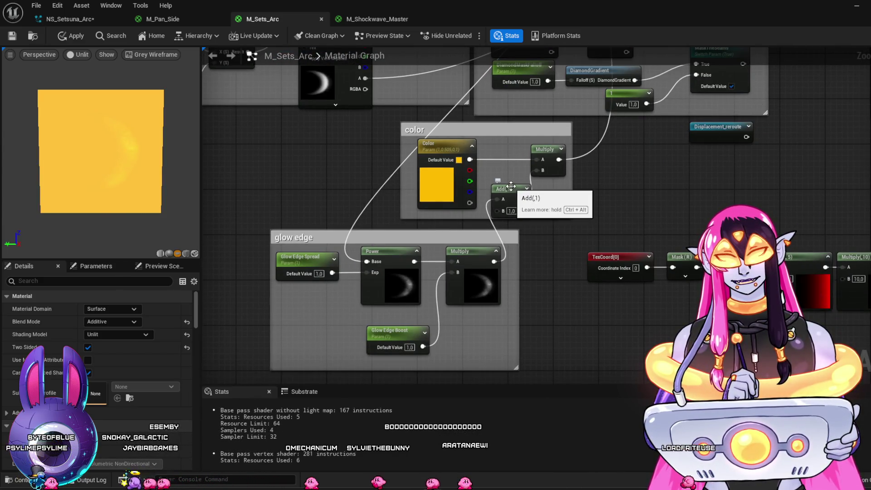
{"action": "left_click", "coordinate": [391, 19]}
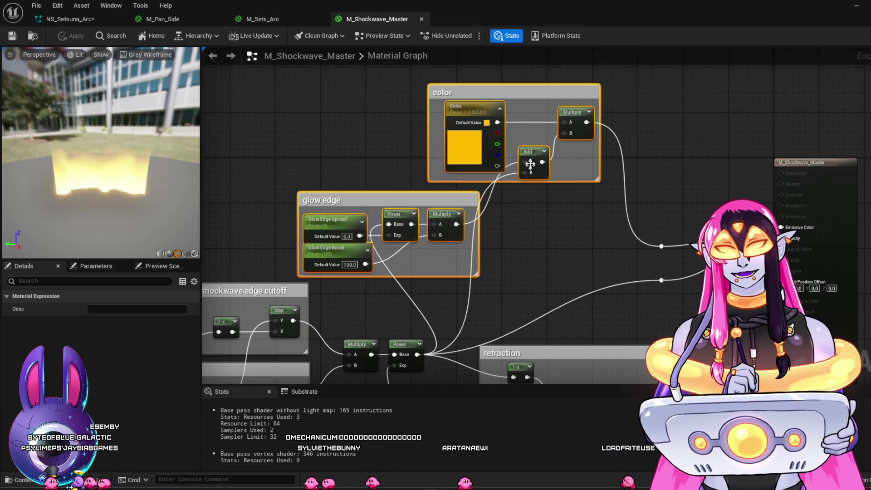
{"action": "left_click", "coordinate": [263, 19]}
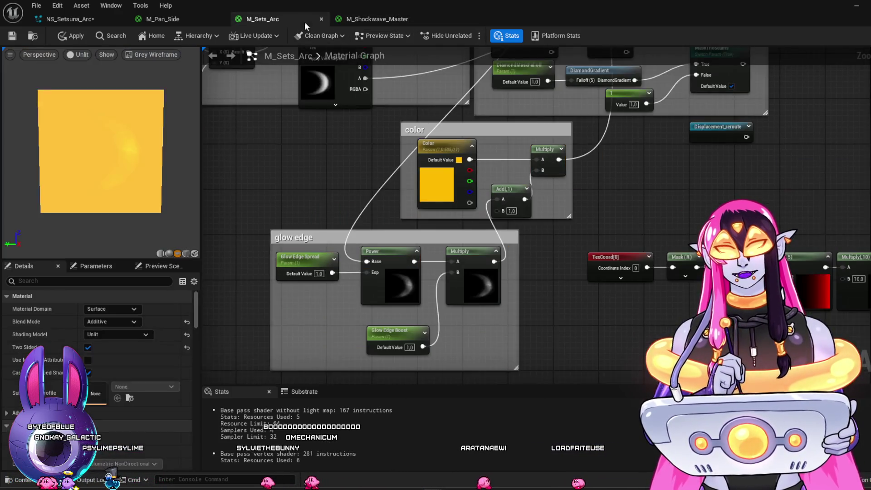
Step: Connect the textured crescent Multiply output to the color group's Add B input
{"action": "left_click_drag", "start_coordinate": [655, 209], "coordinate": [625, 317]}
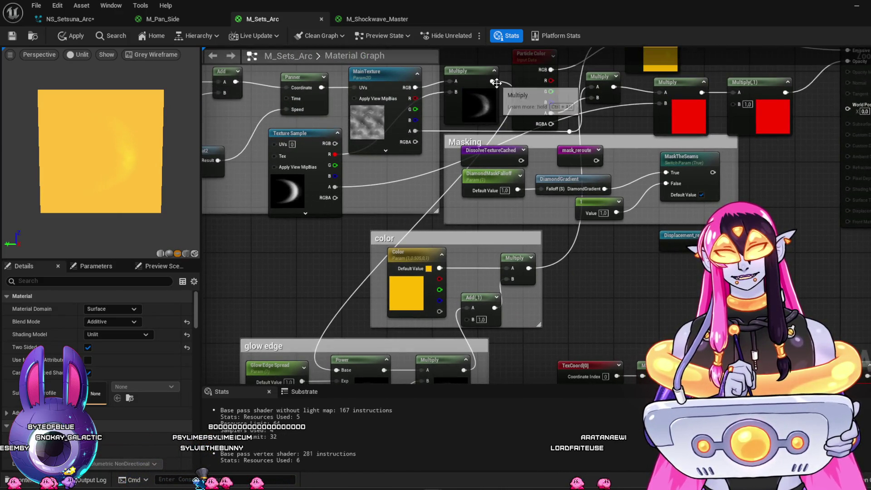
{"action": "mouse_move", "coordinate": [492, 81]}
{"action": "left_mouse_down"}
{"action": "mouse_move", "coordinate": [527, 168]}
{"action": "mouse_move", "coordinate": [470, 319]}
{"action": "left_mouse_up"}
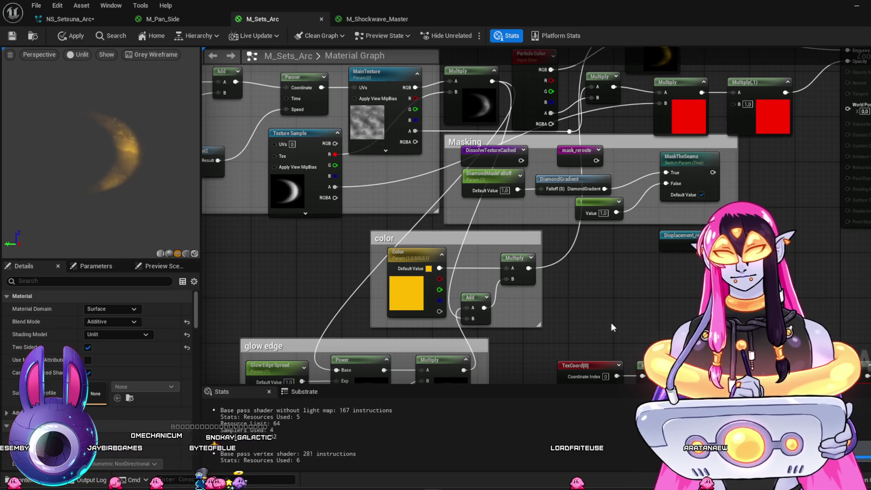
{"action": "mouse_move", "coordinate": [609, 326]}
{"action": "left_mouse_down"}
{"action": "mouse_move", "coordinate": [600, 326]}
{"action": "mouse_move", "coordinate": [579, 376]}
{"action": "mouse_move", "coordinate": [627, 212]}
{"action": "left_mouse_up"}
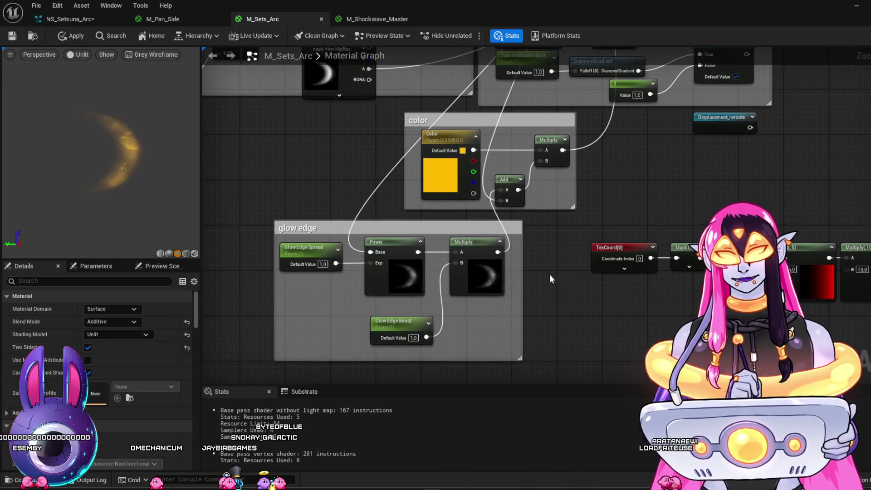
{"action": "scroll", "coordinate": [549, 279], "scroll_direction": "up", "scroll_amount": 1}
{"action": "left_click_drag", "start_coordinate": [550, 279], "coordinate": [577, 261]}
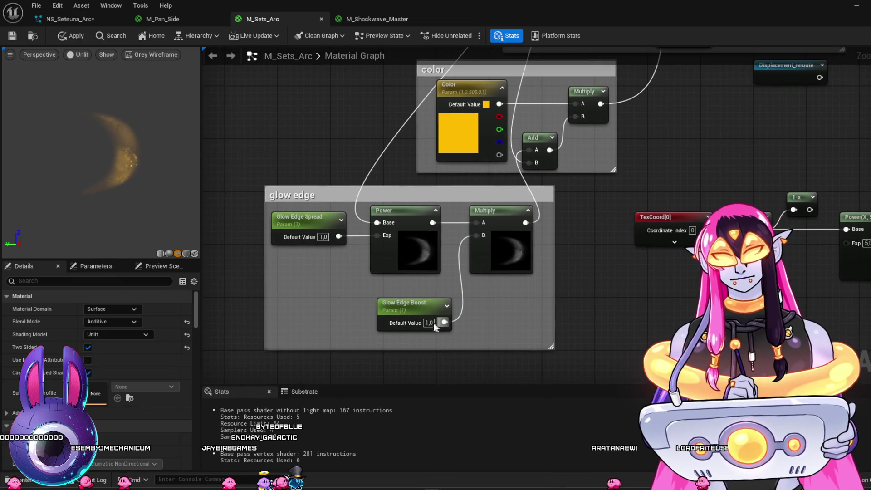
Step: Test Glow Edge Boost at 5 and 20, then Glow Edge Spread at 0.5, 2, 5 and 6
{"action": "type", "text": "5"}
{"action": "key", "text": "Return"}
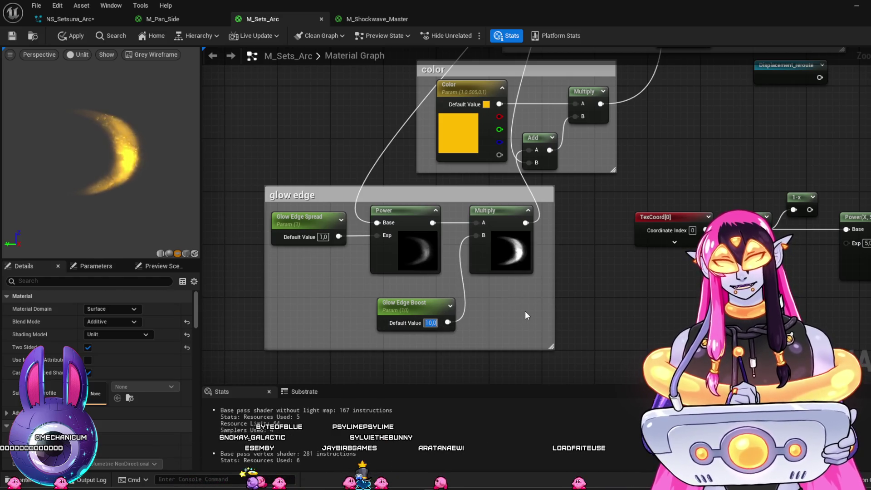
{"action": "type", "text": "20"}
{"action": "key", "text": "Return"}
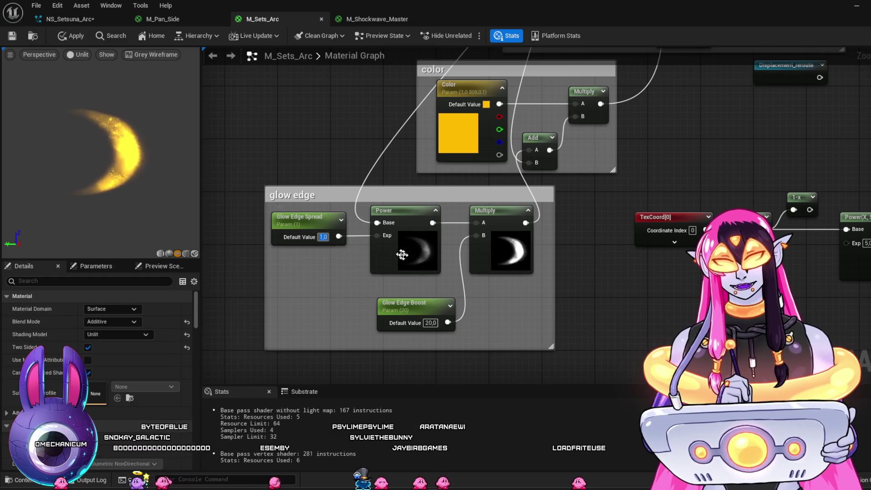
{"action": "type", "text": "0,5"}
{"action": "key", "text": "Return"}
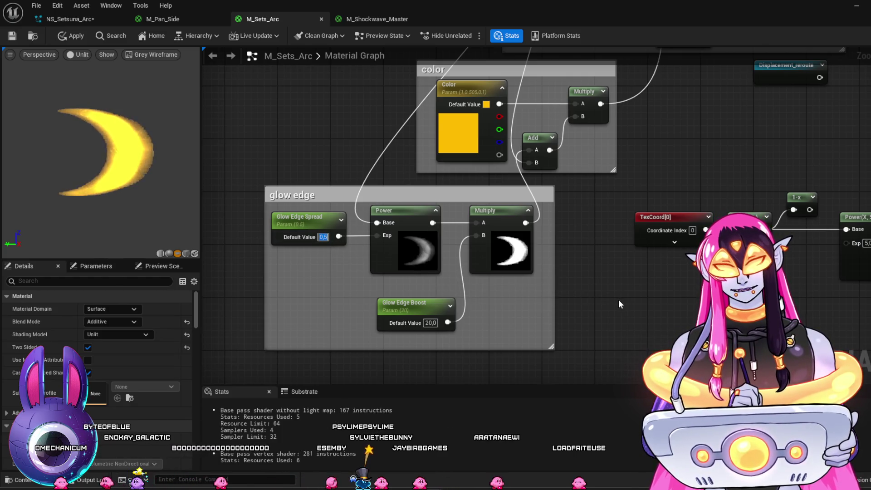
{"action": "type", "text": "2"}
{"action": "key", "text": "Return"}
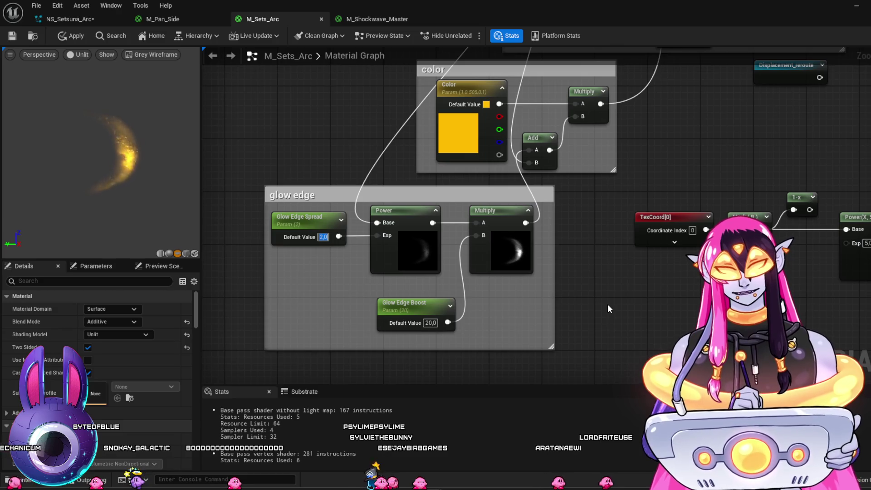
{"action": "type", "text": "5"}
{"action": "key", "text": "Return"}
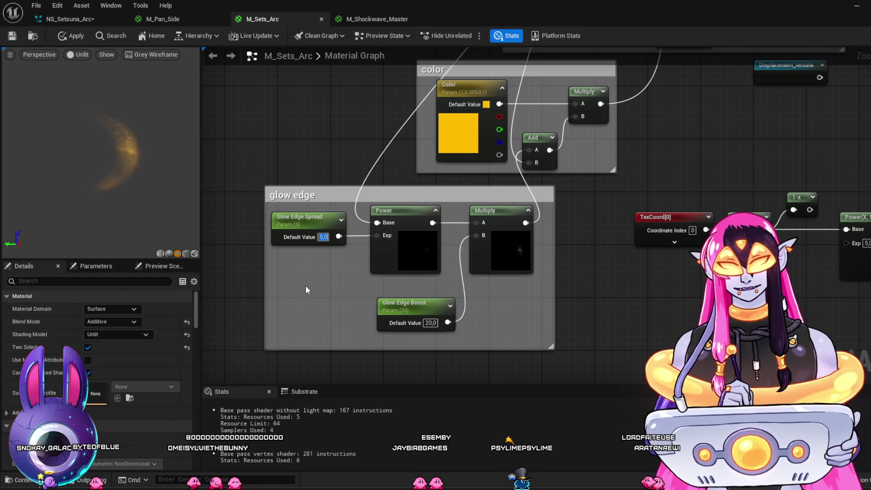
{"action": "type", "text": "6"}
{"action": "key", "text": "Return"}
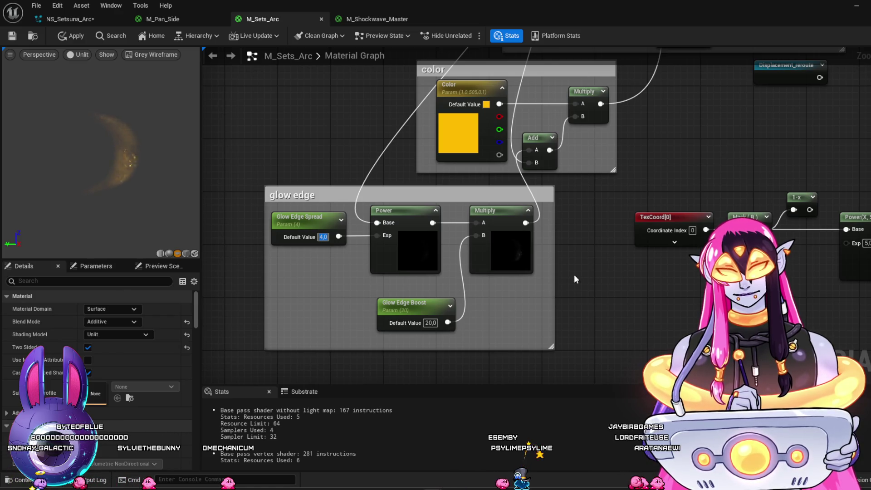
Step: Try Glow Edge Boost values of 5 and then 100
{"action": "left_click", "coordinate": [429, 323]}
{"action": "type", "text": "5"}
{"action": "key", "text": "Return"}
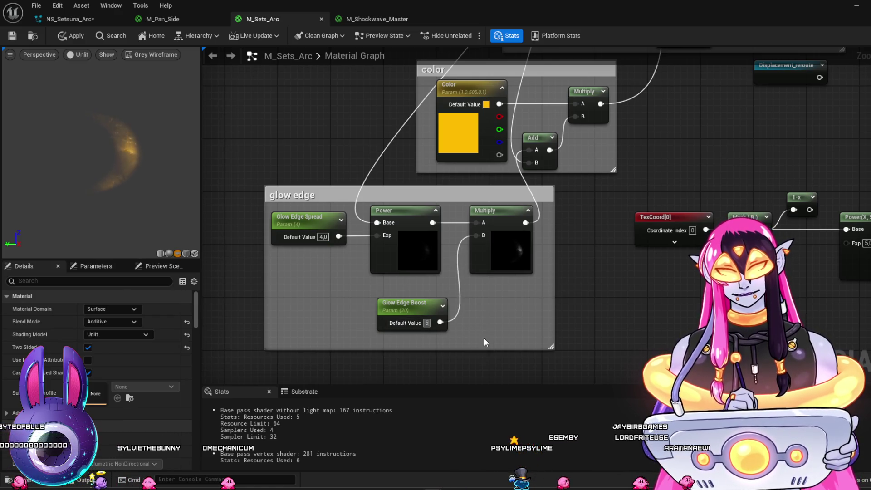
{"action": "key", "text": "Return"}
{"action": "type", "text": "100"}
{"action": "key", "text": "Return"}
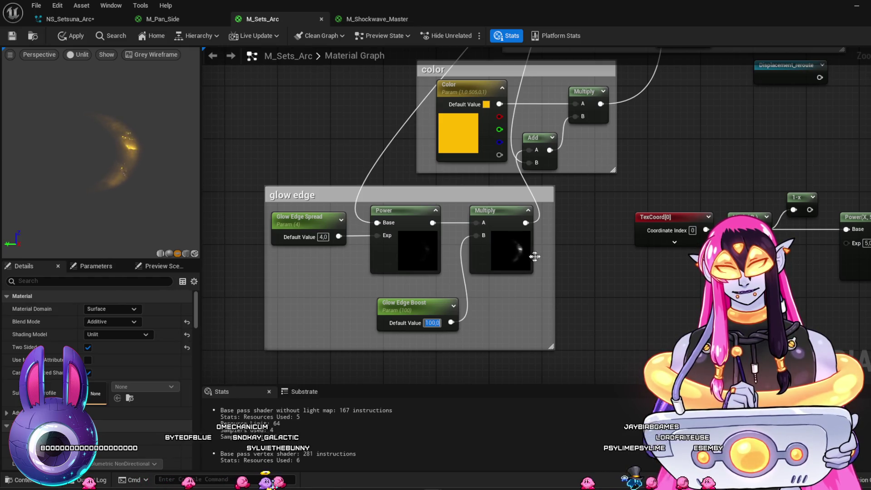
Step: Wire the Texture Sample red channel into the Power node's Base input
{"action": "mouse_move", "coordinate": [672, 136]}
{"action": "left_mouse_down"}
{"action": "mouse_move", "coordinate": [632, 267]}
{"action": "mouse_move", "coordinate": [631, 352]}
{"action": "mouse_move", "coordinate": [641, 177]}
{"action": "mouse_move", "coordinate": [695, 260]}
{"action": "left_mouse_up"}
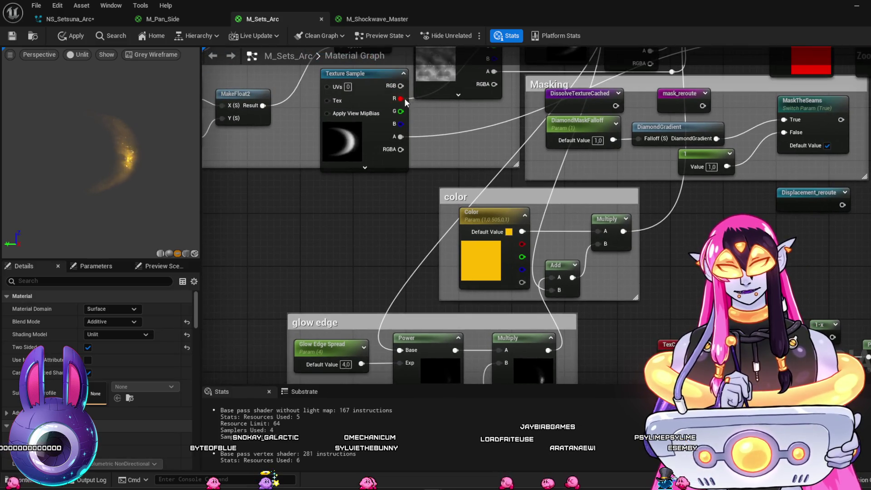
{"action": "left_click_drag", "start_coordinate": [401, 99], "coordinate": [400, 349]}
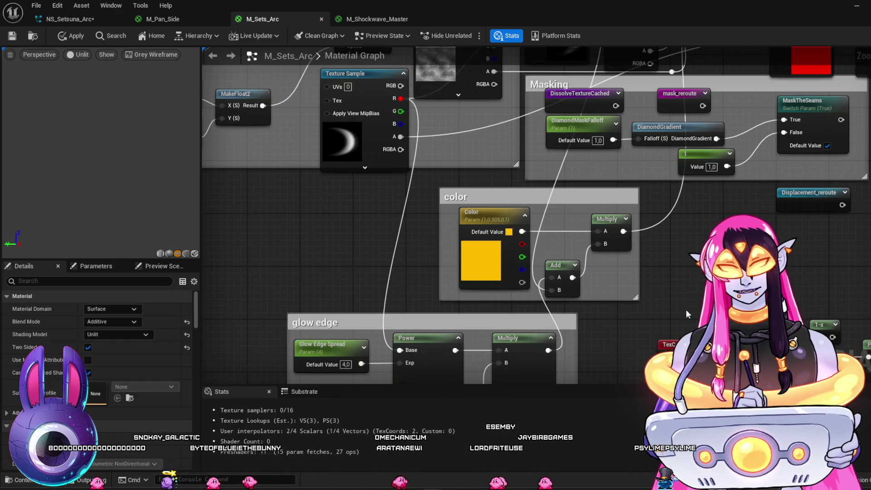
{"action": "mouse_move", "coordinate": [680, 336]}
{"action": "left_mouse_down"}
{"action": "mouse_move", "coordinate": [680, 178]}
{"action": "mouse_move", "coordinate": [612, 225]}
{"action": "left_mouse_up"}
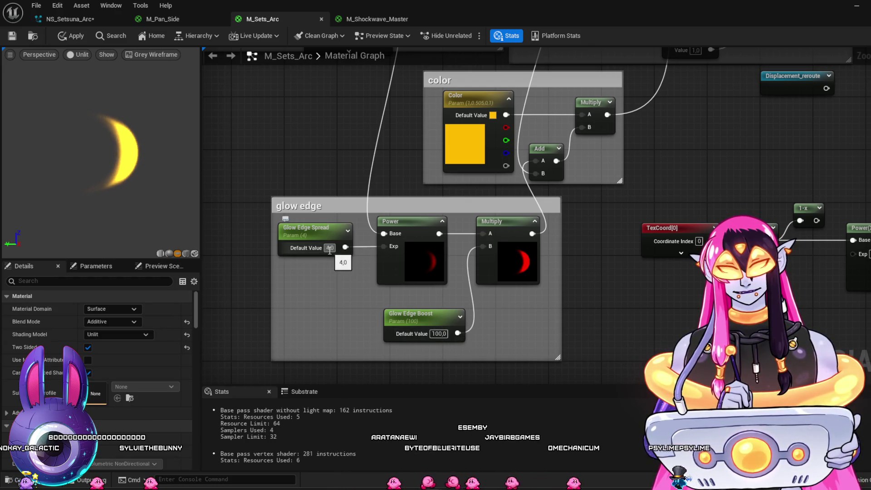
Step: Try Glow Edge Boost values of 50, 10, 2 and 100
{"action": "left_click", "coordinate": [440, 333]}
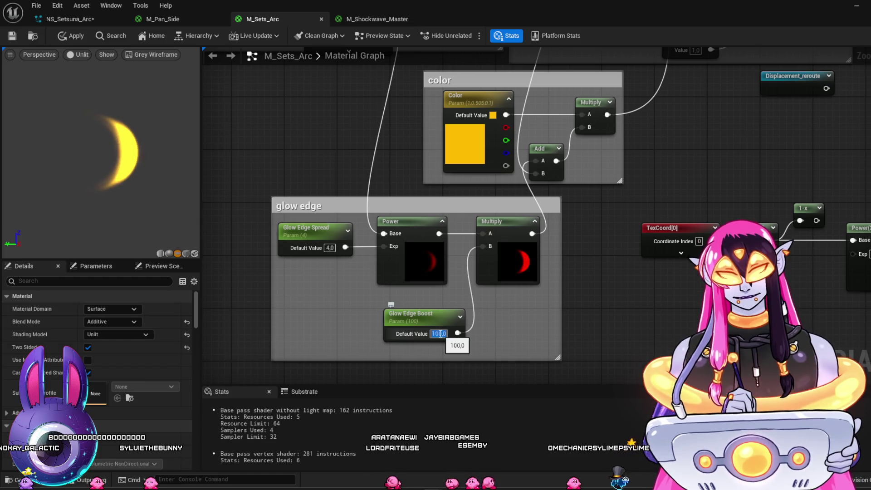
{"action": "type", "text": "50"}
{"action": "key", "text": "Return"}
{"action": "type", "text": "10"}
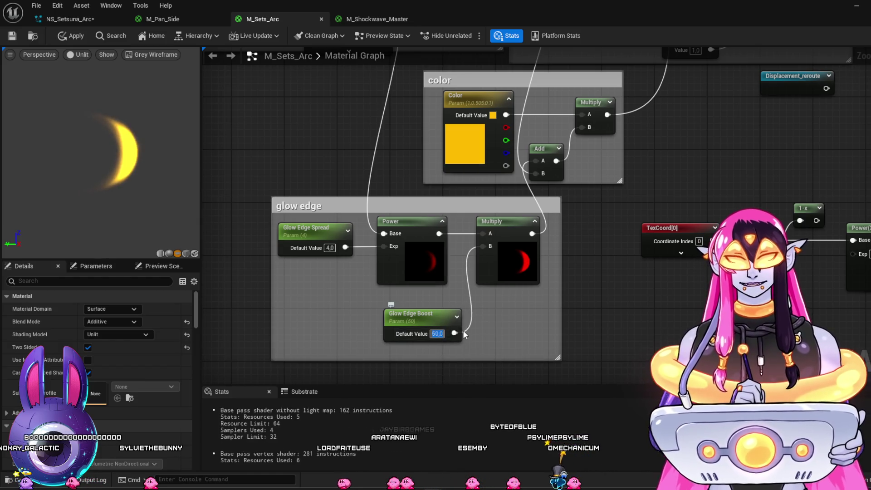
{"action": "key", "text": "Return"}
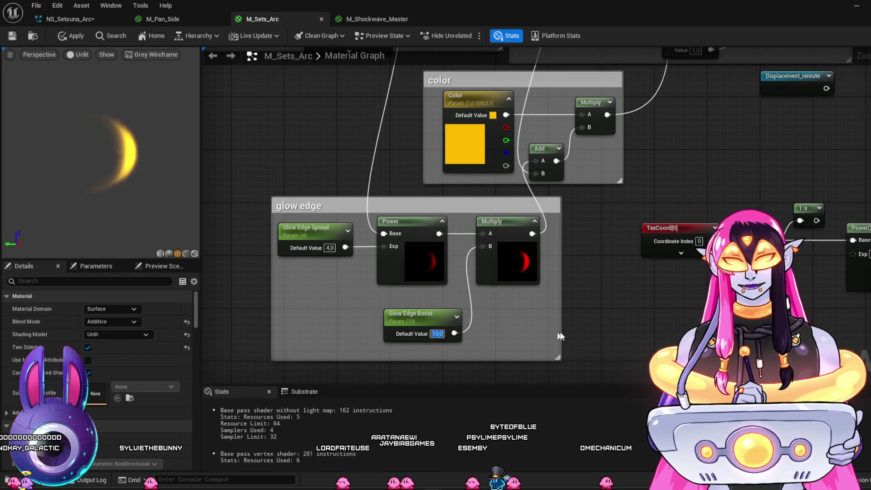
{"action": "type", "text": "2"}
{"action": "key", "text": "Return"}
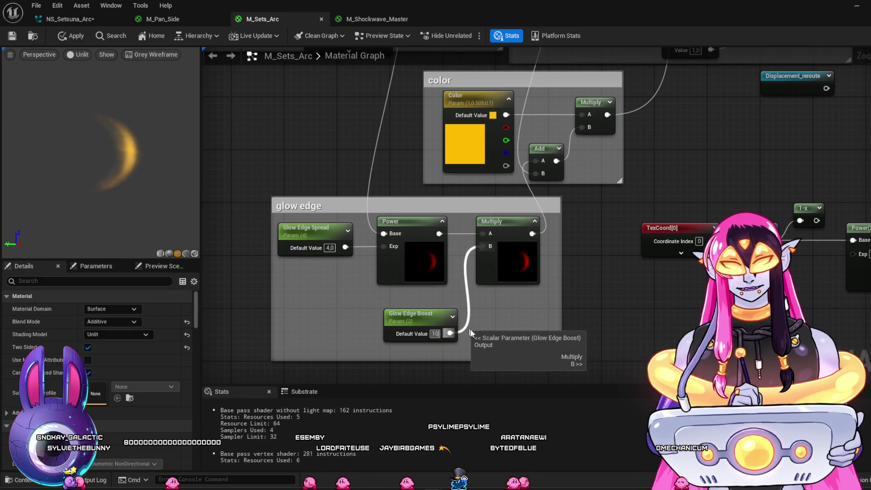
{"action": "type", "text": "100"}
{"action": "key", "text": "Return"}
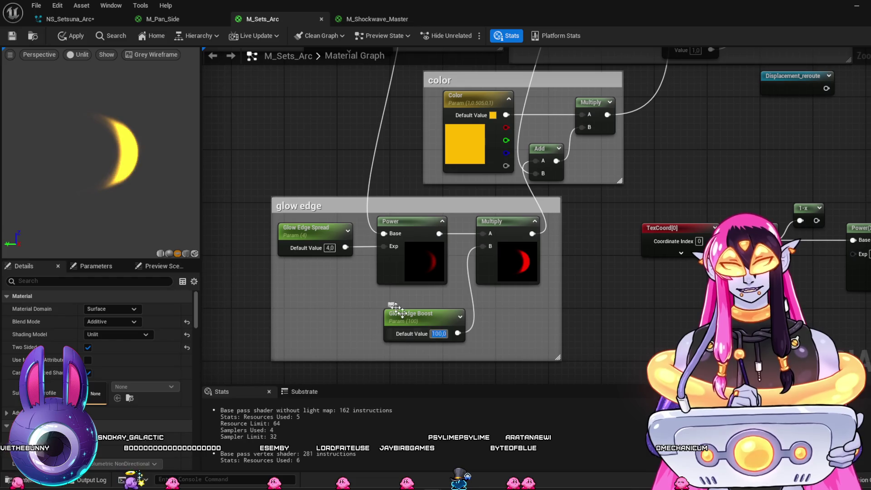
Step: Try Glow Edge Spread 1 and 10, settling on Spread 5 with Boost 20
{"action": "key", "text": "Return"}
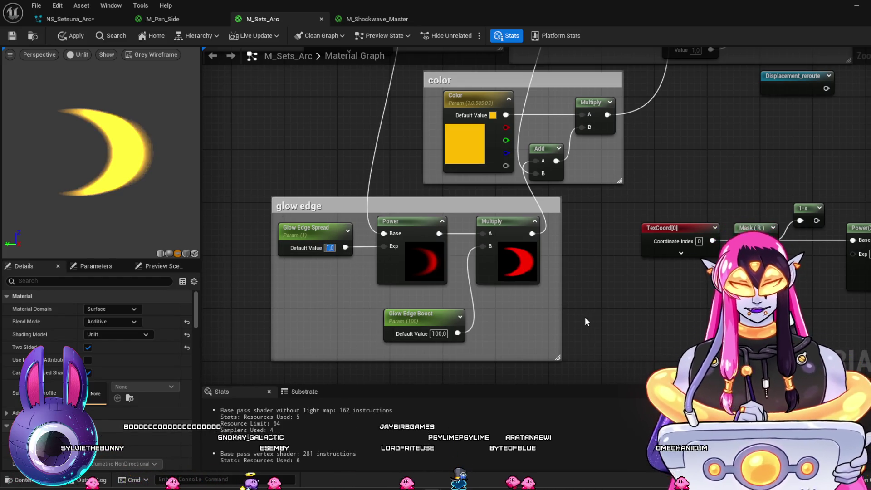
{"action": "type", "text": "10"}
{"action": "key", "text": "Return"}
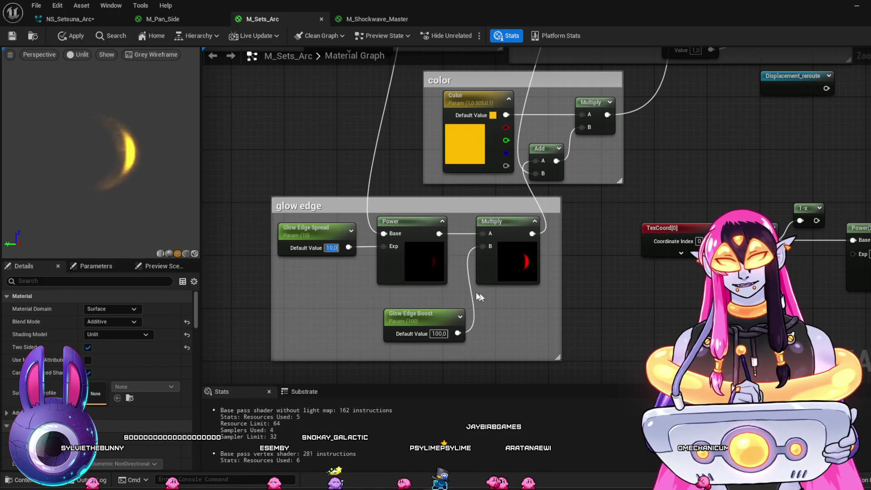
{"action": "type", "text": "5"}
{"action": "key", "text": "Return"}
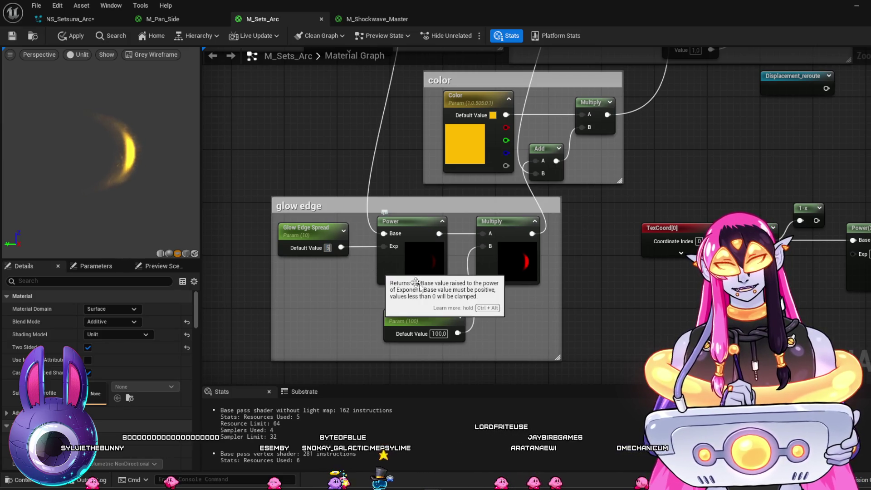
{"action": "left_click", "coordinate": [431, 334]}
{"action": "type", "text": "20"}
{"action": "key", "text": "Return"}
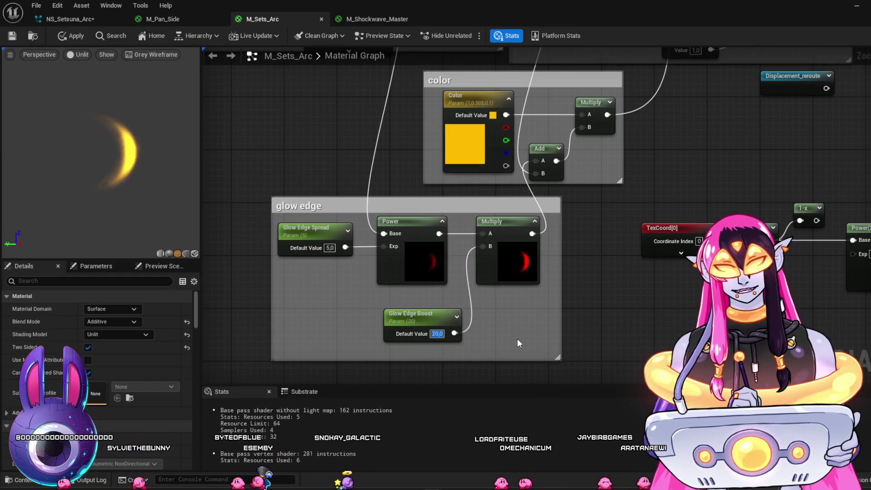
{"action": "left_click", "coordinate": [521, 343]}
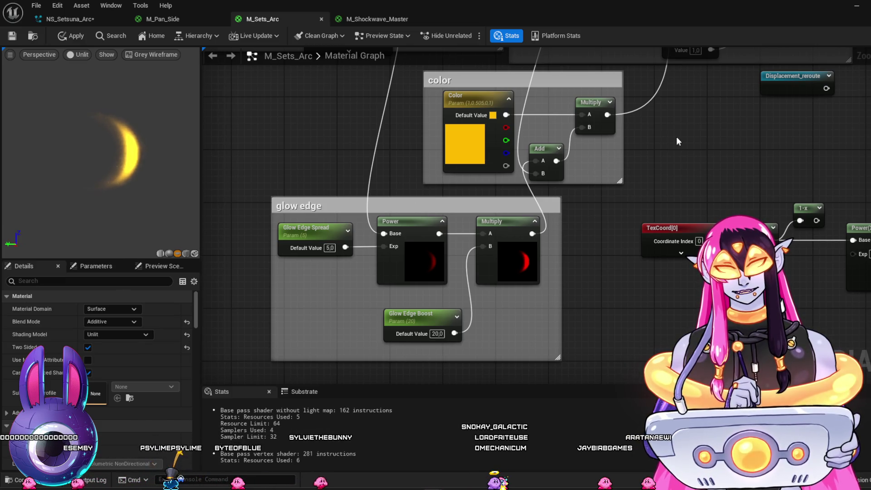
Step: Toggle the Add node preview, pull a wire from the Multiply output, and set Glow Edge Spread to 10
{"action": "mouse_move", "coordinate": [665, 141]}
{"action": "left_mouse_down"}
{"action": "mouse_move", "coordinate": [684, 317]}
{"action": "mouse_move", "coordinate": [655, 202]}
{"action": "left_mouse_up"}
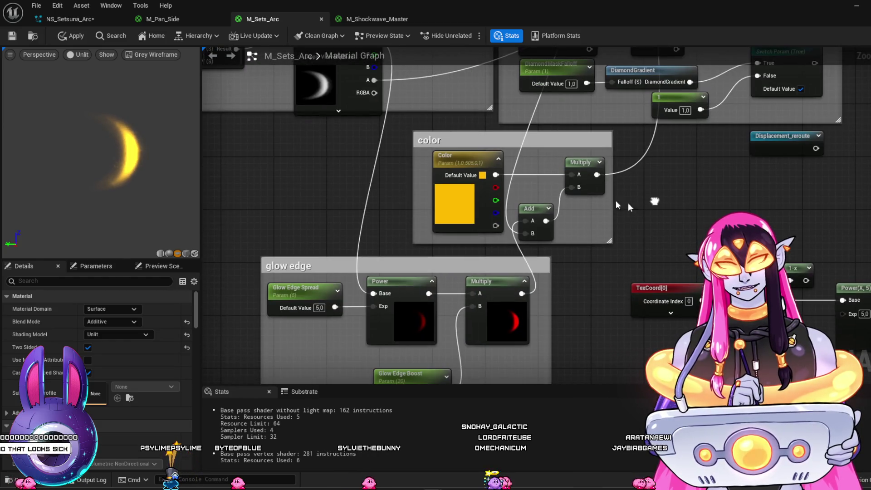
{"action": "left_click", "coordinate": [548, 208]}
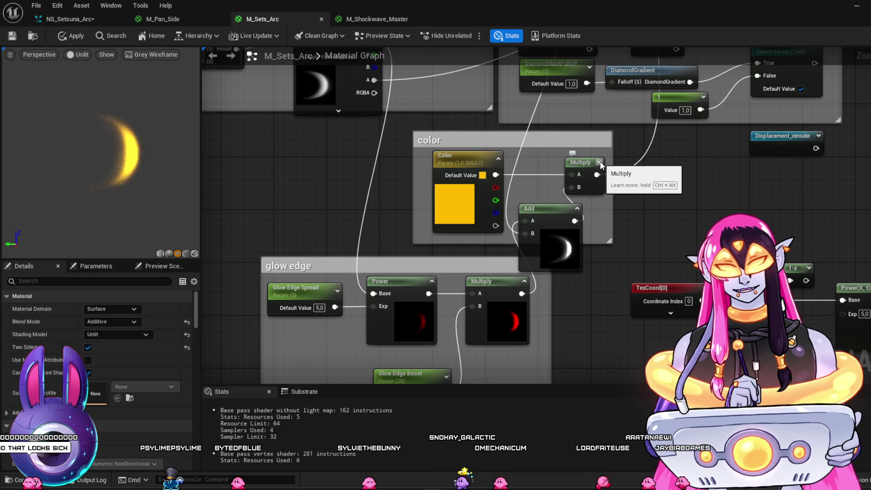
{"action": "left_click", "coordinate": [577, 208]}
{"action": "mouse_move", "coordinate": [603, 210]}
{"action": "left_mouse_down"}
{"action": "mouse_move", "coordinate": [611, 372]}
{"action": "mouse_move", "coordinate": [611, 172]}
{"action": "left_mouse_up"}
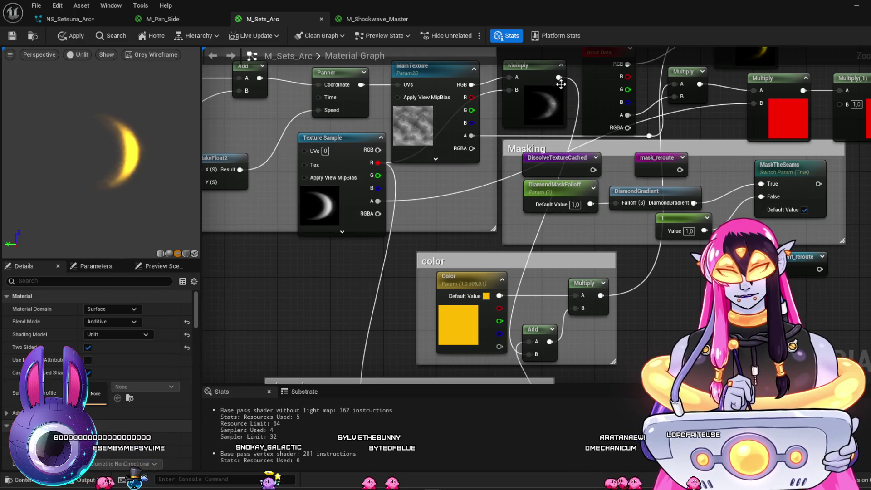
{"action": "mouse_move", "coordinate": [559, 77]}
{"action": "left_mouse_down"}
{"action": "mouse_move", "coordinate": [432, 399]}
{"action": "mouse_move", "coordinate": [378, 302]}
{"action": "left_mouse_up"}
{"action": "mouse_move", "coordinate": [569, 324]}
{"action": "left_mouse_down"}
{"action": "mouse_move", "coordinate": [582, 288]}
{"action": "mouse_move", "coordinate": [584, 226]}
{"action": "mouse_move", "coordinate": [589, 245]}
{"action": "left_mouse_up"}
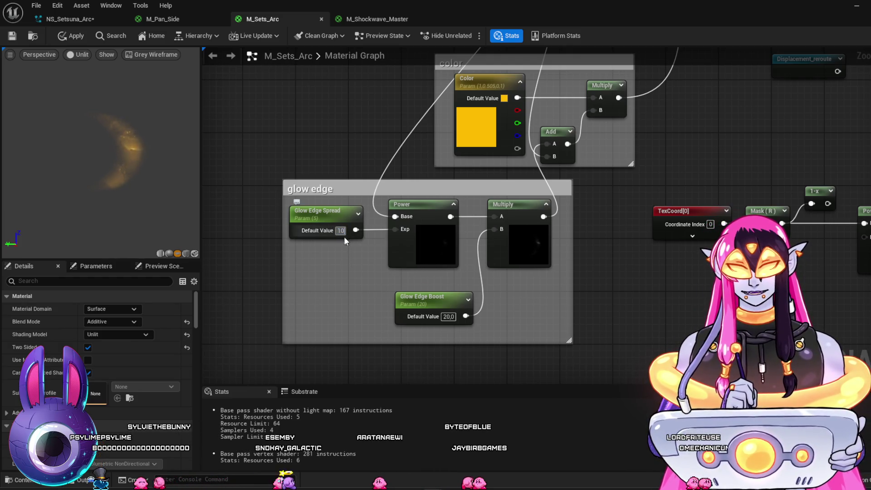
{"action": "key", "text": "Return"}
Step: Try Glow Edge Spread values of 2, 4 and 3
{"action": "type", "text": "2"}
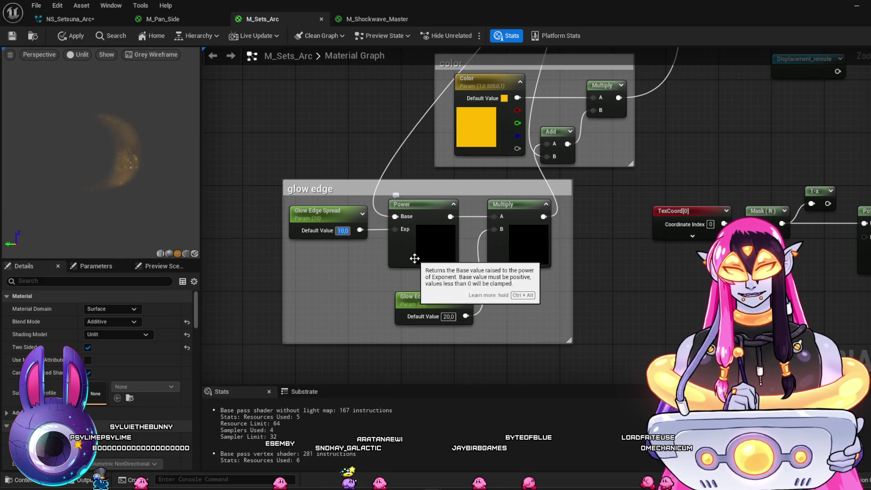
{"action": "key", "text": "Return"}
{"action": "type", "text": "3"}
{"action": "key", "text": "BackSpace"}
{"action": "type", "text": "4"}
{"action": "key", "text": "Return"}
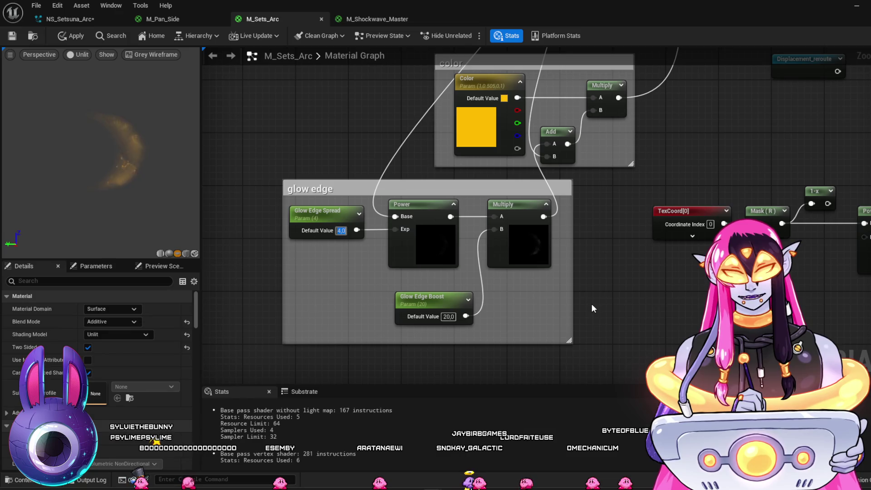
{"action": "type", "text": "3"}
{"action": "key", "text": "Return"}
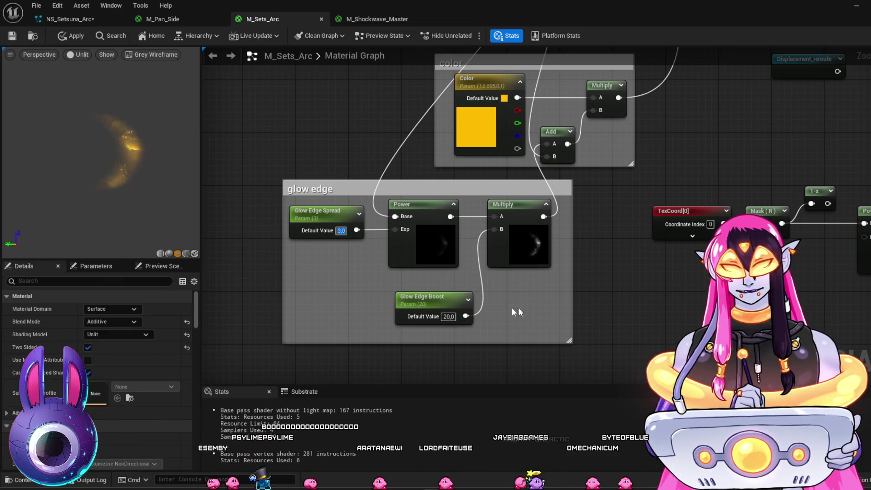
Step: Raise Glow Edge Boost through 50, 100 and 200
{"action": "type", "text": "50"}
{"action": "key", "text": "Return"}
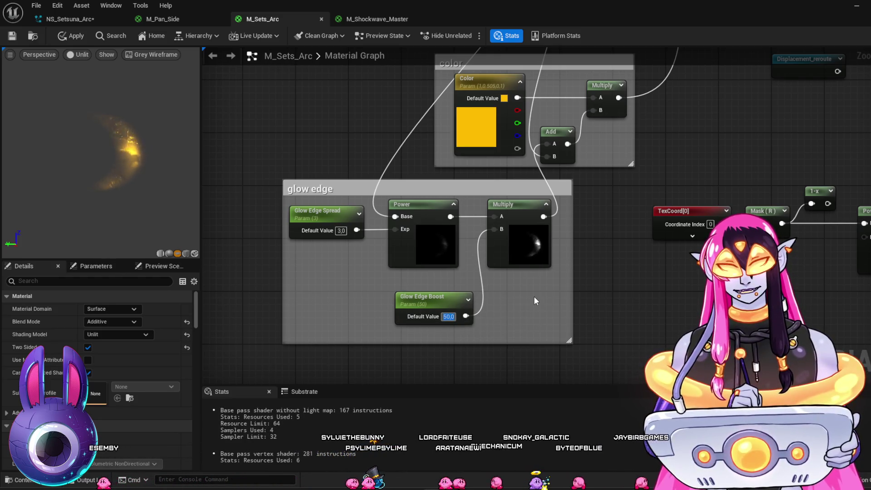
{"action": "type", "text": "100"}
{"action": "key", "text": "Return"}
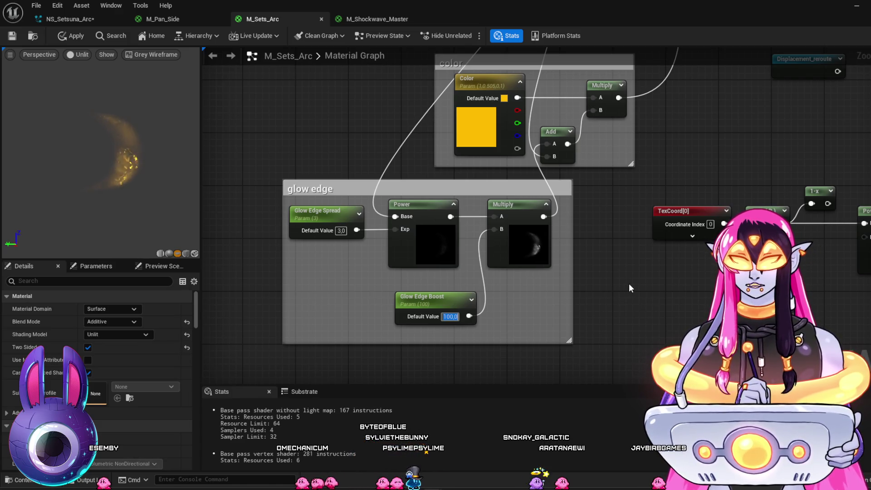
{"action": "type", "text": "200"}
{"action": "key", "text": "Return"}
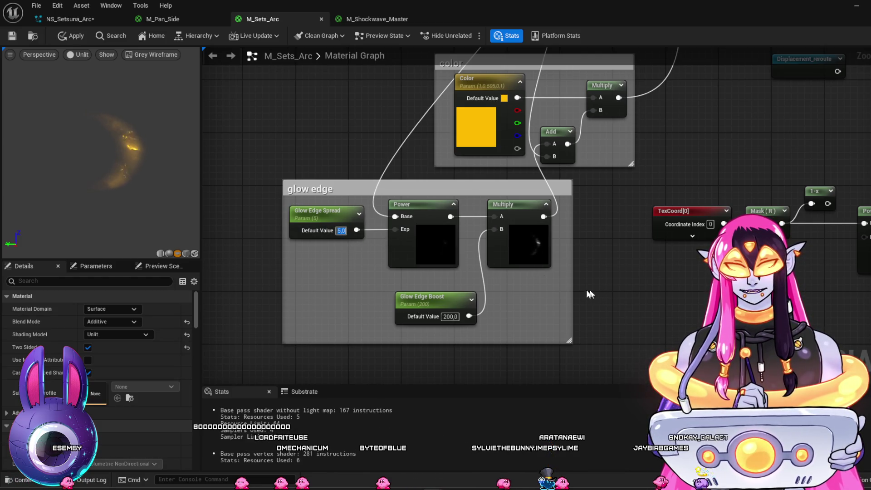
Step: Try Glow Edge Spread values of 2, 3, 4 and back to 2
{"action": "type", "text": "2"}
{"action": "key", "text": "Return"}
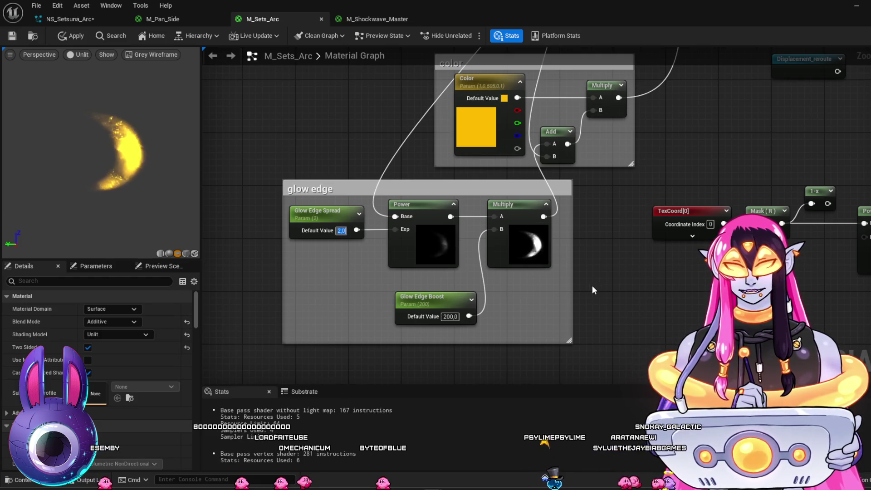
{"action": "type", "text": "3"}
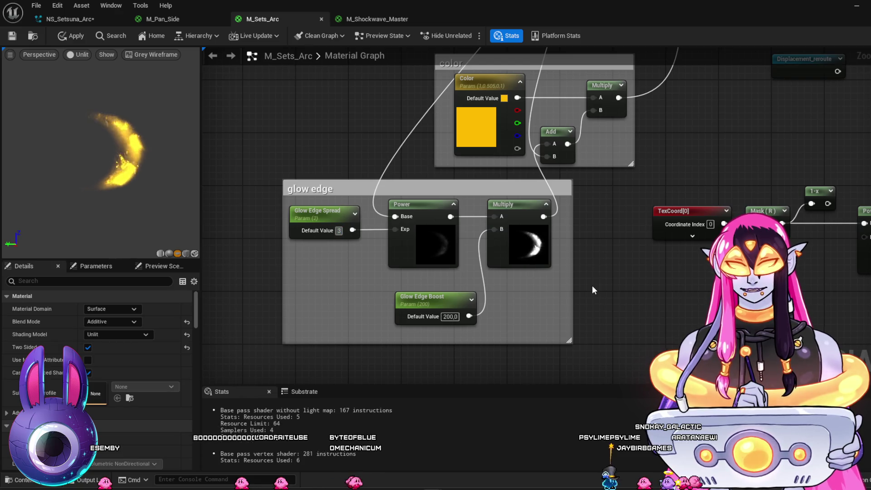
{"action": "key", "text": "Return"}
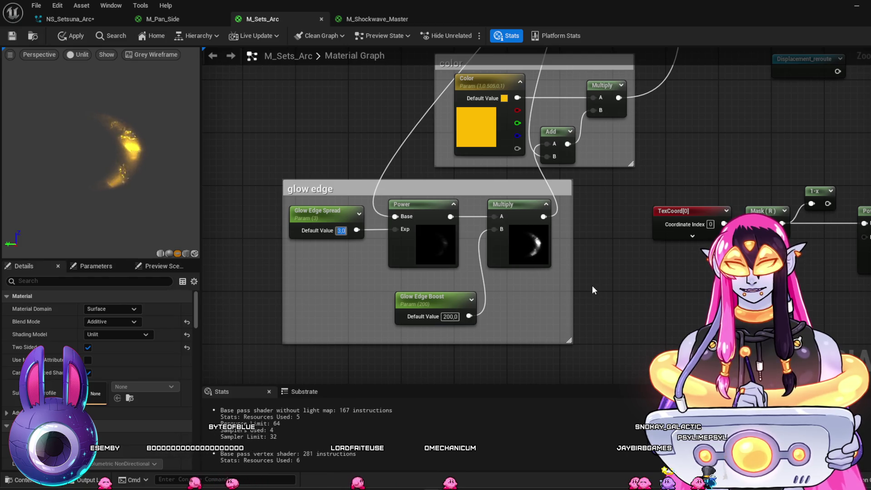
{"action": "type", "text": "4"}
{"action": "key", "text": "Return"}
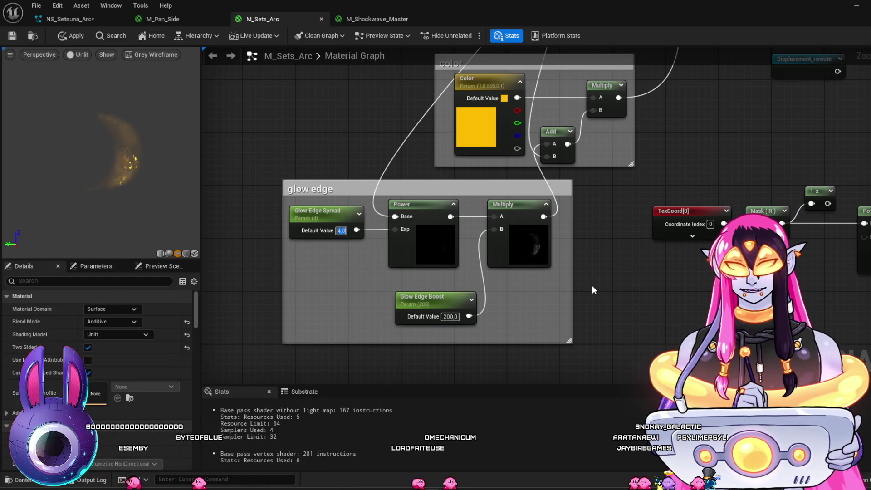
{"action": "type", "text": "2"}
{"action": "key", "text": "Return"}
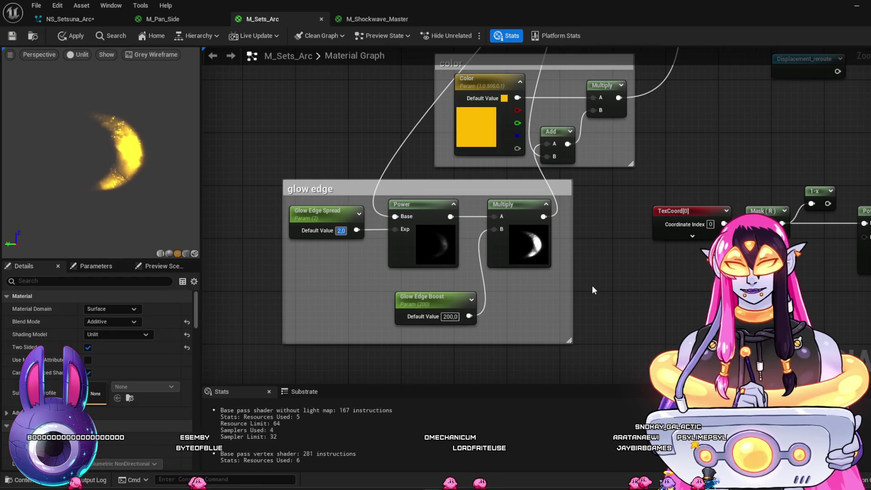
Step: Try Glow Edge Boost 100 and 50, Spread 4, then Boost 150
{"action": "left_click", "coordinate": [451, 316]}
{"action": "type", "text": "100"}
{"action": "key", "text": "Return"}
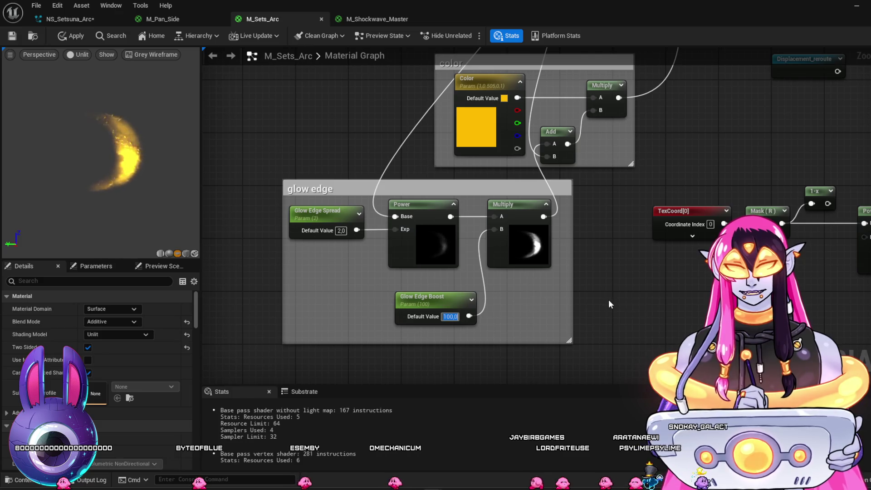
{"action": "type", "text": "50"}
{"action": "key", "text": "Return"}
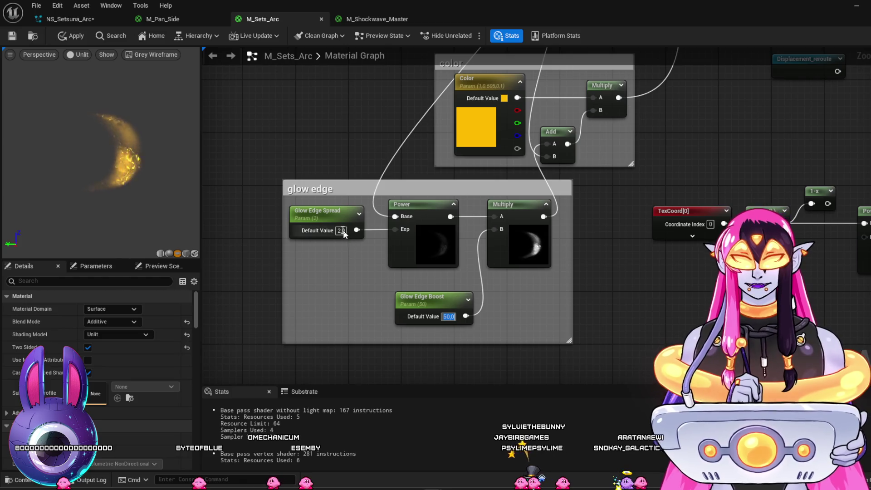
{"action": "type", "text": "4"}
{"action": "key", "text": "Return"}
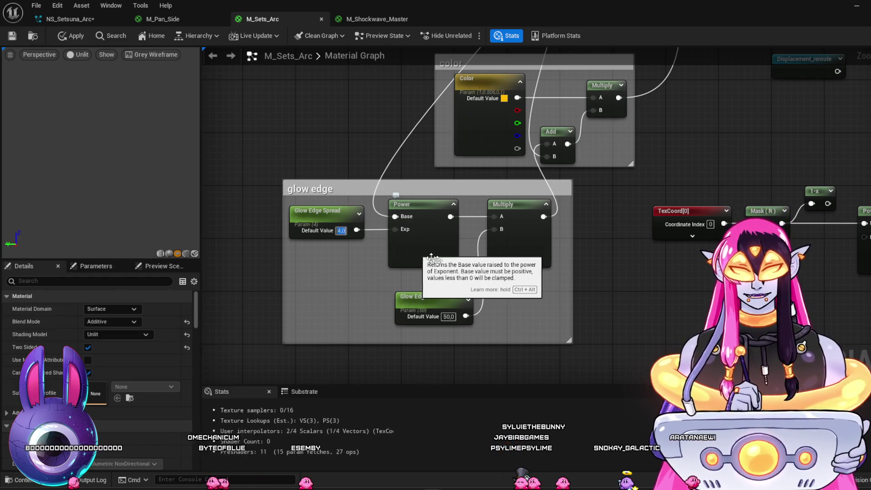
{"action": "left_click", "coordinate": [449, 317]}
{"action": "type", "text": "150"}
{"action": "key", "text": "Return"}
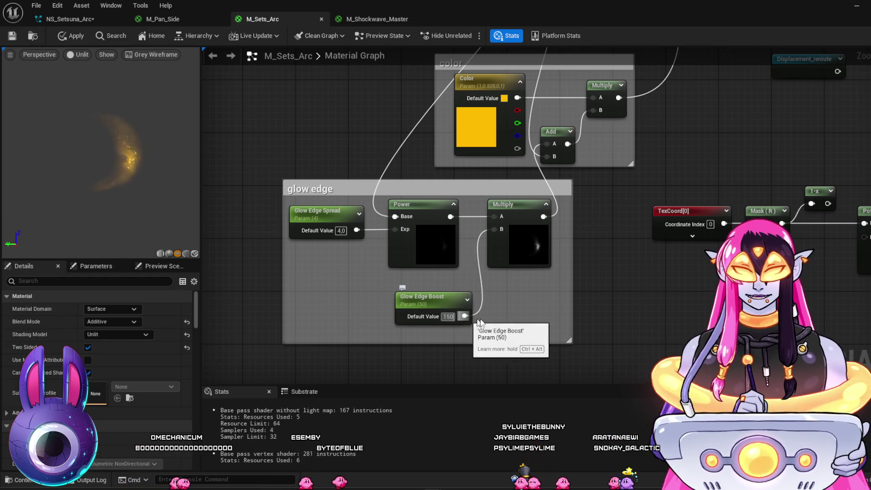
Step: Try Spread 5, then settle on Glow Edge Boost 300 and Glow Edge Spread 4.5
{"action": "left_click", "coordinate": [341, 231]}
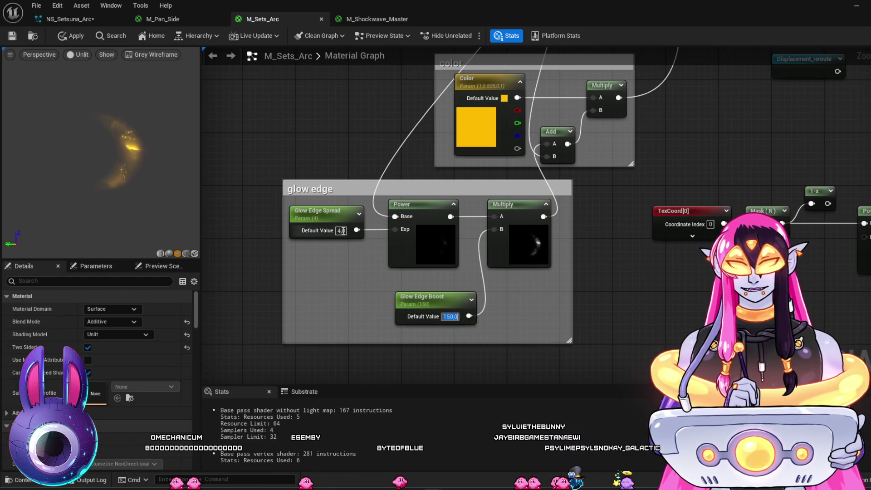
{"action": "type", "text": "5"}
{"action": "key", "text": "Return"}
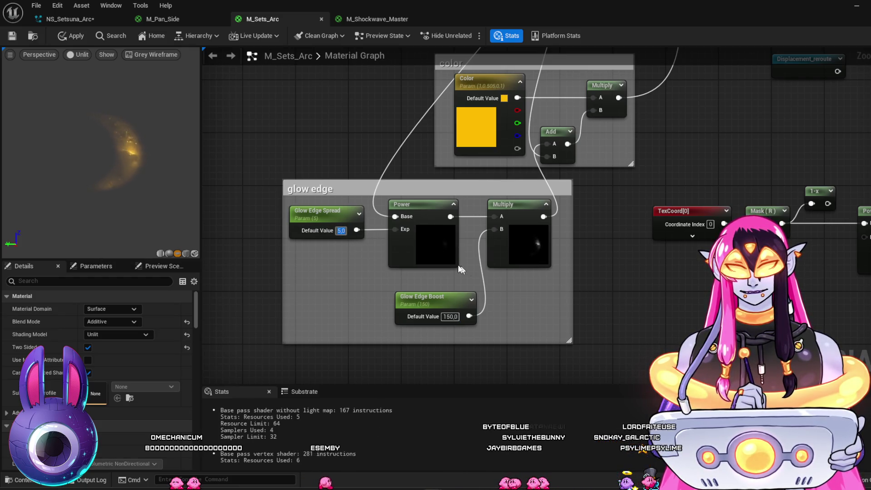
{"action": "left_click", "coordinate": [451, 317]}
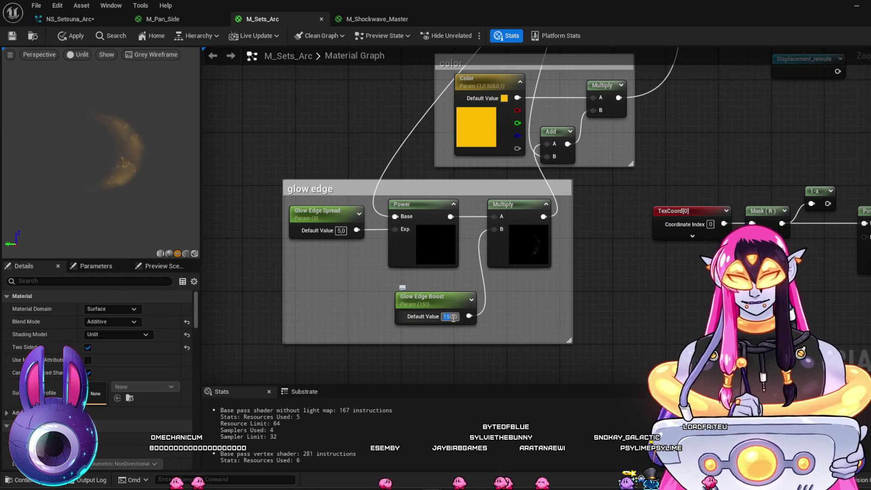
{"action": "type", "text": "300"}
{"action": "key", "text": "Return"}
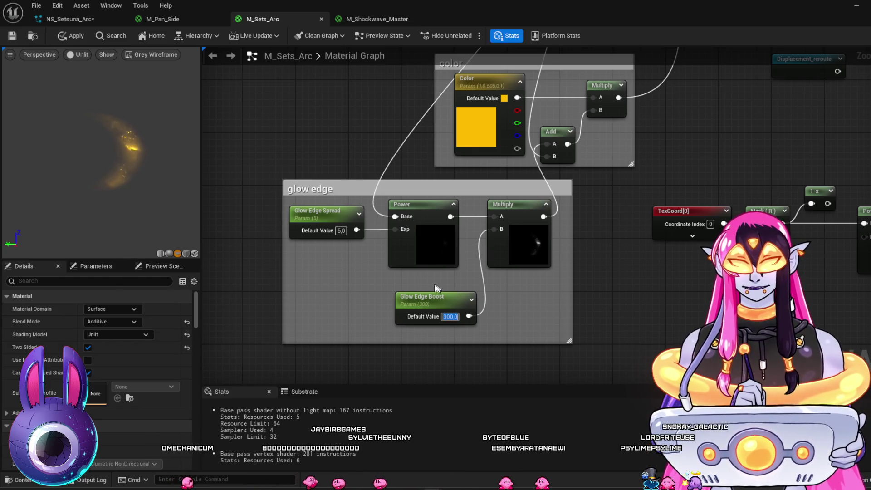
{"action": "left_click", "coordinate": [341, 231]}
{"action": "type", "text": "4,5"}
{"action": "key", "text": "Return"}
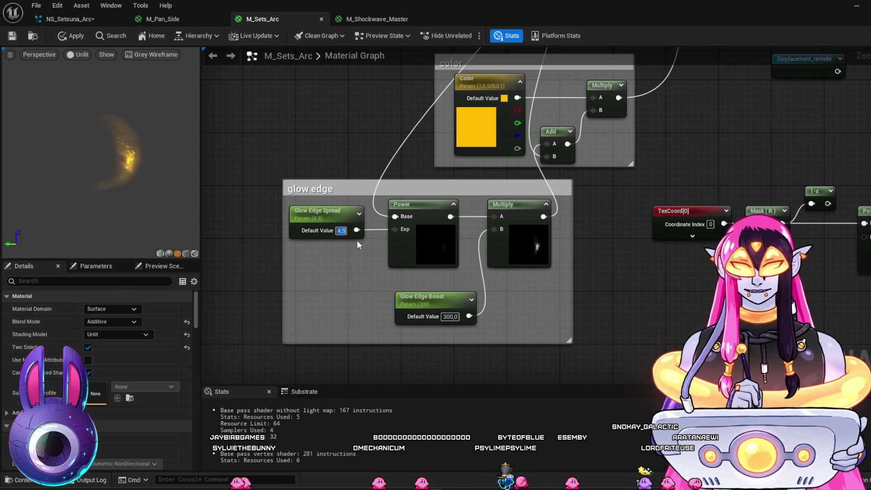
{"action": "mouse_move", "coordinate": [616, 234]}
{"action": "left_mouse_down"}
{"action": "mouse_move", "coordinate": [572, 370]}
{"action": "mouse_move", "coordinate": [547, 357]}
{"action": "mouse_move", "coordinate": [516, 471]}
{"action": "mouse_move", "coordinate": [595, 323]}
{"action": "left_mouse_up"}
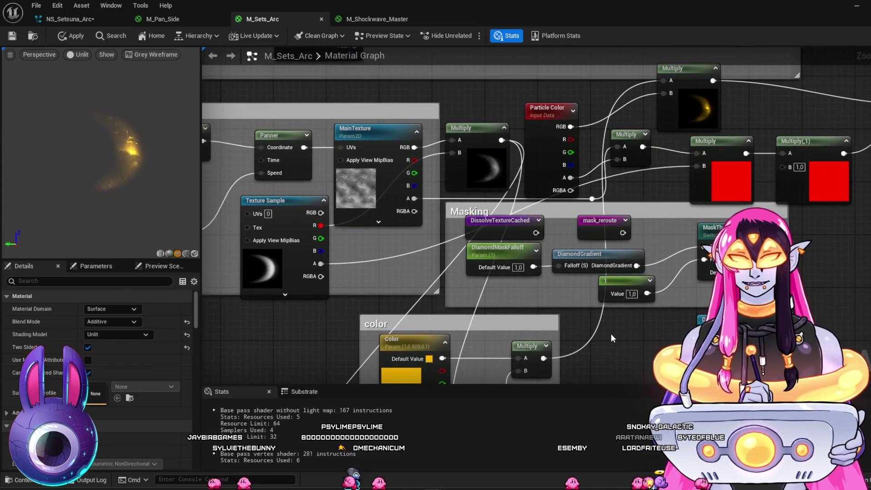
Step: Select the Color parameter and wire Particle Color RGB into the color group's Multiply A pin
{"action": "mouse_move", "coordinate": [611, 339]}
{"action": "left_mouse_down"}
{"action": "mouse_move", "coordinate": [510, 338]}
{"action": "mouse_move", "coordinate": [622, 197]}
{"action": "left_mouse_up"}
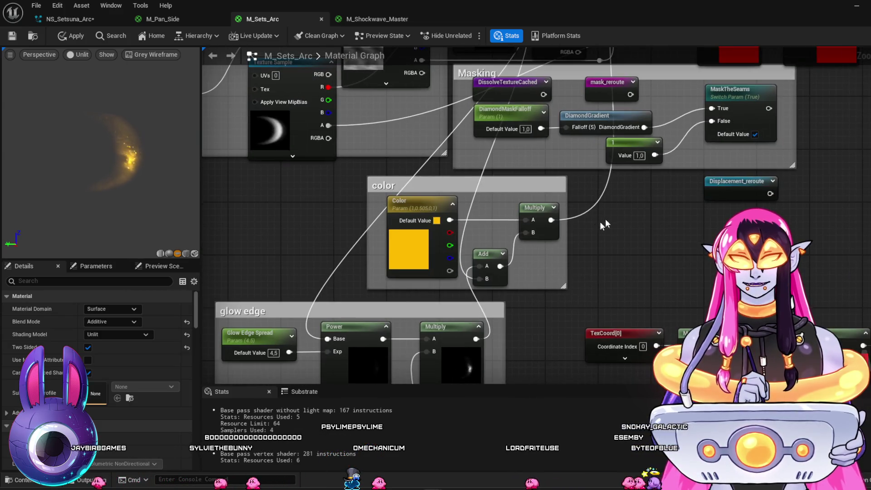
{"action": "left_click", "coordinate": [409, 247]}
{"action": "mouse_move", "coordinate": [654, 230]}
{"action": "left_mouse_down"}
{"action": "mouse_move", "coordinate": [617, 275]}
{"action": "mouse_move", "coordinate": [626, 333]}
{"action": "left_mouse_up"}
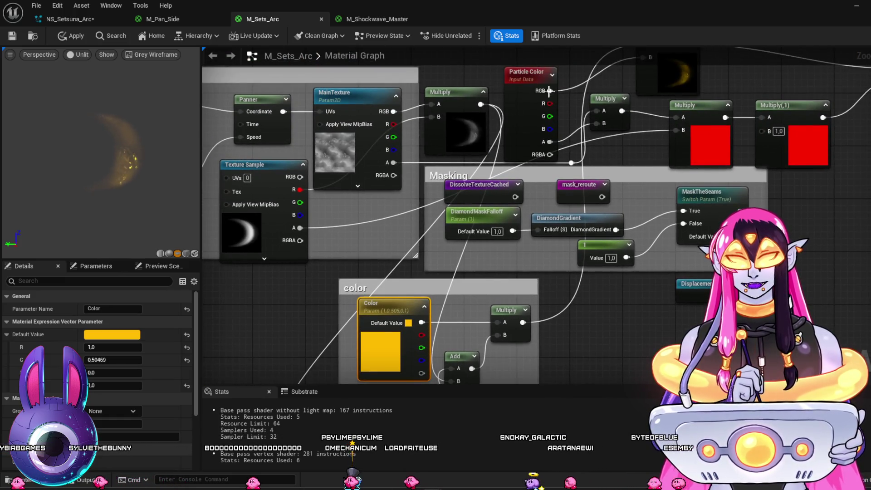
{"action": "left_click_drag", "start_coordinate": [550, 91], "coordinate": [498, 322]}
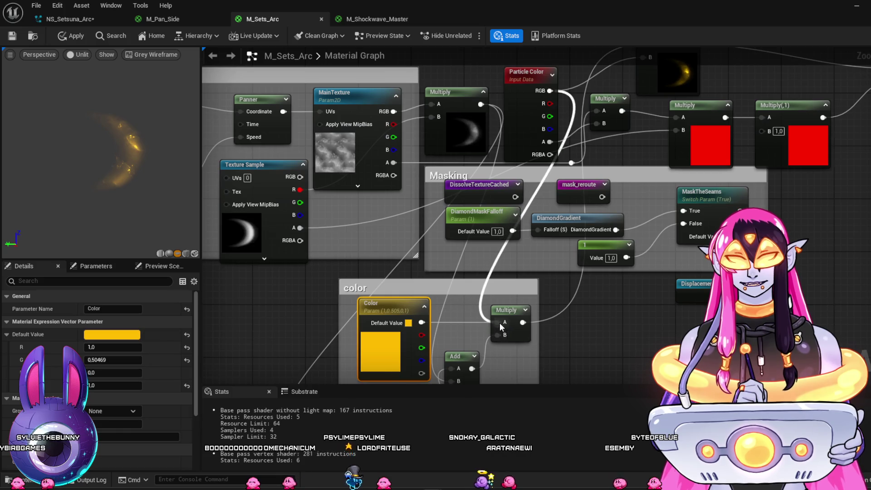
{"action": "mouse_move", "coordinate": [584, 334]}
{"action": "left_mouse_down"}
{"action": "mouse_move", "coordinate": [562, 386]}
{"action": "mouse_move", "coordinate": [607, 337]}
{"action": "mouse_move", "coordinate": [655, 234]}
{"action": "mouse_move", "coordinate": [641, 207]}
{"action": "left_mouse_up"}
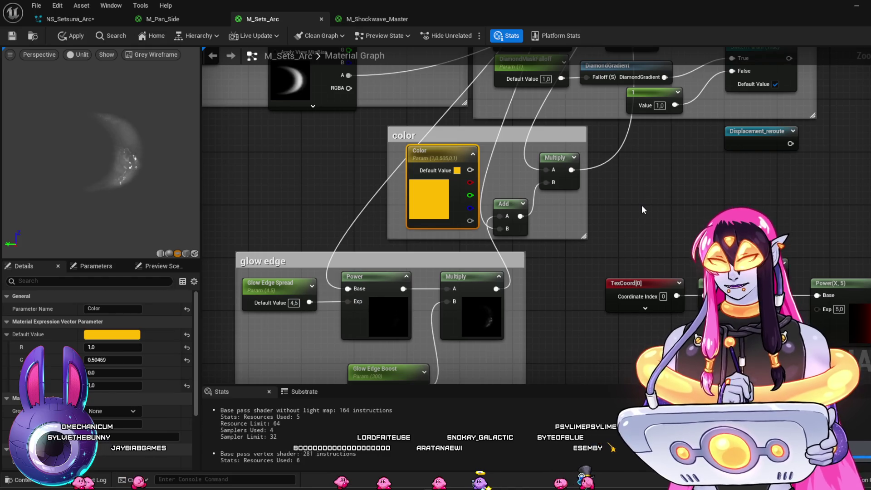
{"action": "left_click_drag", "start_coordinate": [578, 337], "coordinate": [613, 276]}
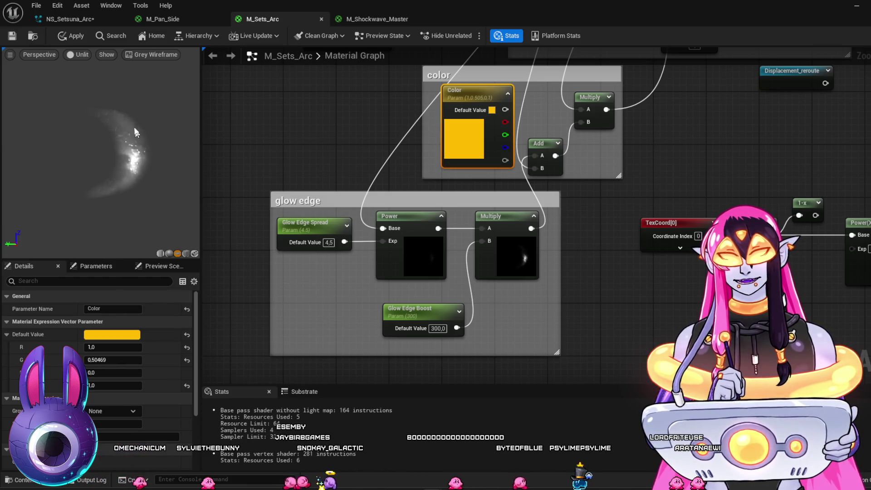
{"action": "left_click_drag", "start_coordinate": [605, 317], "coordinate": [597, 218]}
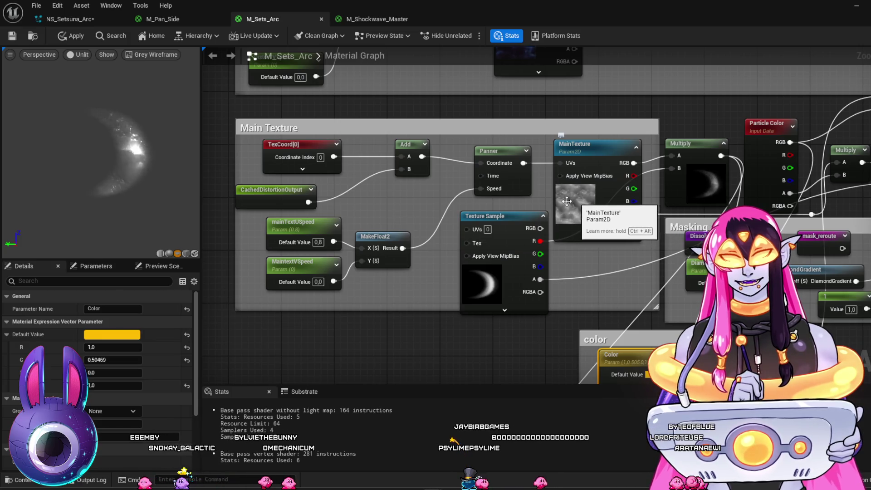
Step: Break the Add node's B wire and test MaintextVSpeed 0.3 before reverting it to 0
{"action": "left_click", "coordinate": [355, 186], "text": "alt"}
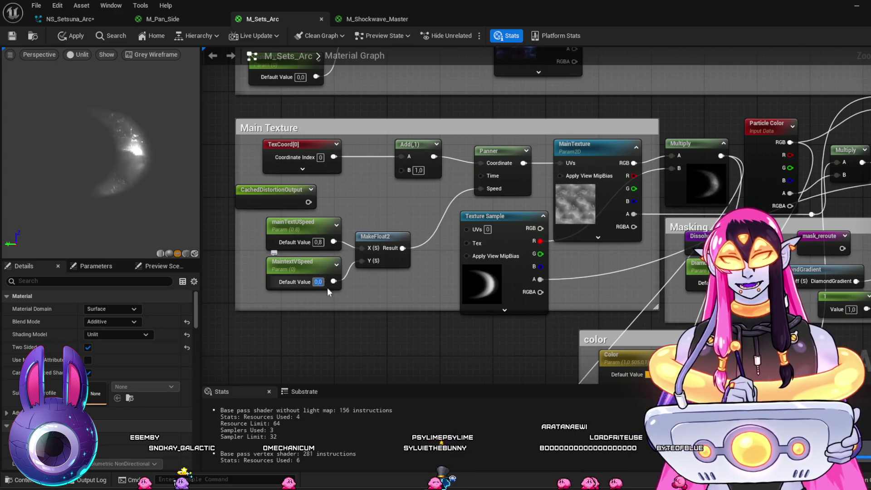
{"action": "type", "text": "0,3"}
{"action": "key", "text": "Return"}
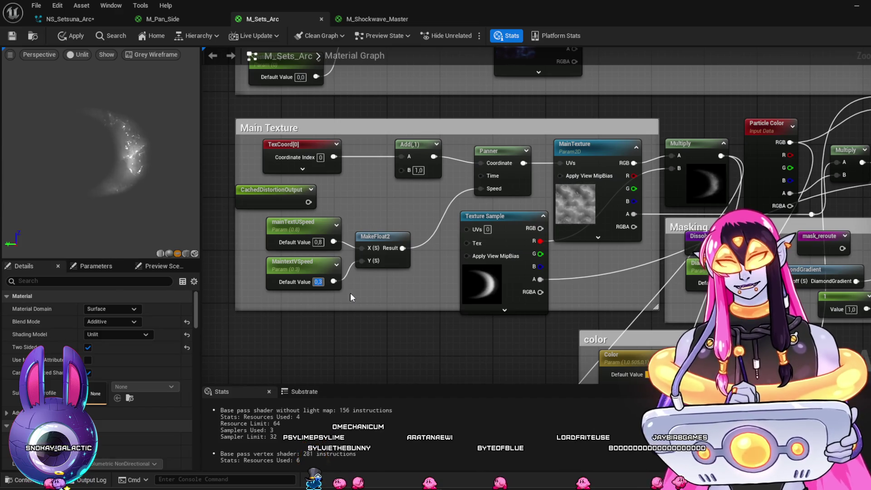
{"action": "type", "text": "3"}
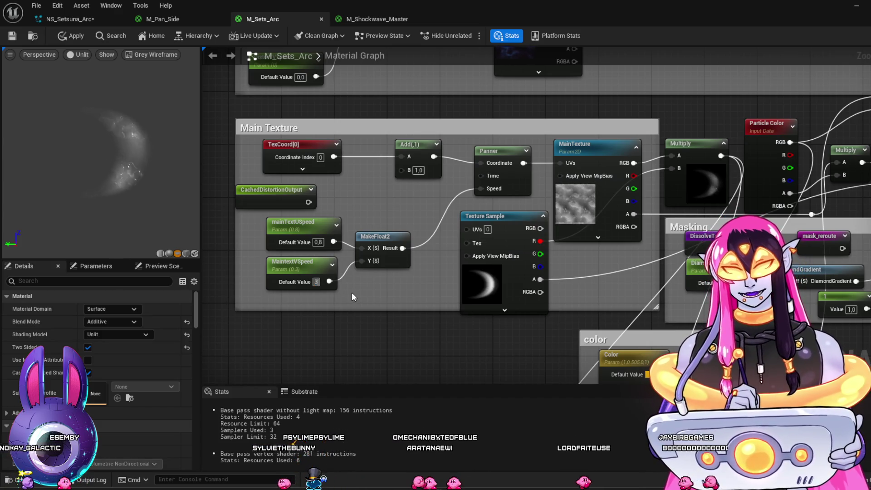
{"action": "key", "text": "BackSpace"}
{"action": "key", "text": "Return"}
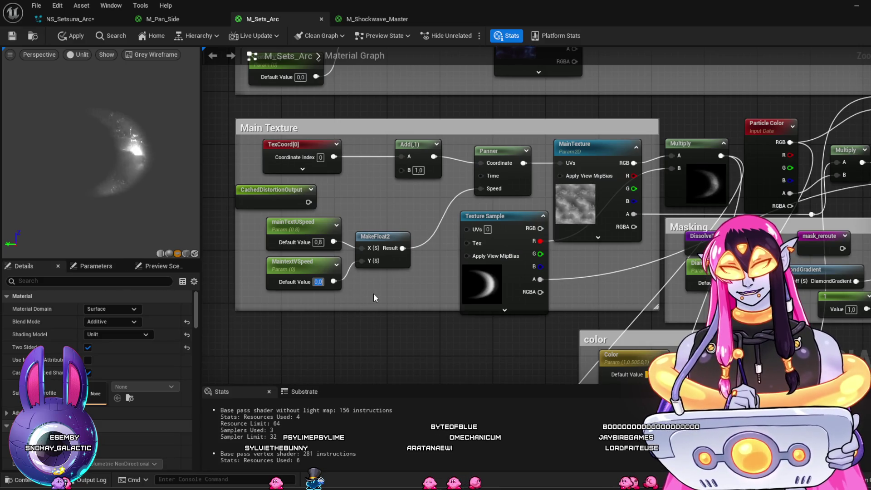
Step: Set the main texture U pan speed (mainTextUSpeed) to 1
{"action": "left_click", "coordinate": [320, 241]}
{"action": "type", "text": "1"}
{"action": "key", "text": "Return"}
{"action": "mouse_move", "coordinate": [428, 136]}
{"action": "left_mouse_down"}
{"action": "mouse_move", "coordinate": [290, 350]}
{"action": "mouse_move", "coordinate": [363, 363]}
{"action": "mouse_move", "coordinate": [381, 341]}
{"action": "left_mouse_up"}
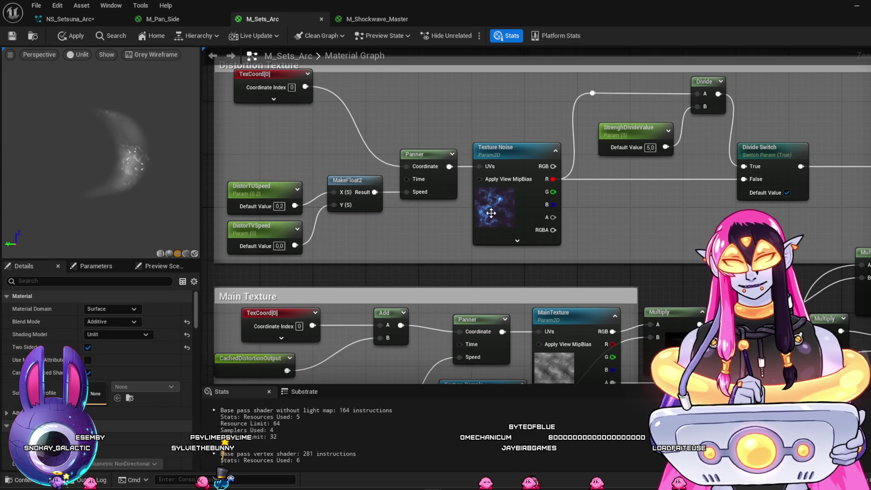
Step: Assign T_DisplaceNoiseCABlur007 from Textures/DisplaceNoise to the Texture Noise parameter
{"action": "left_click", "coordinate": [491, 214]}
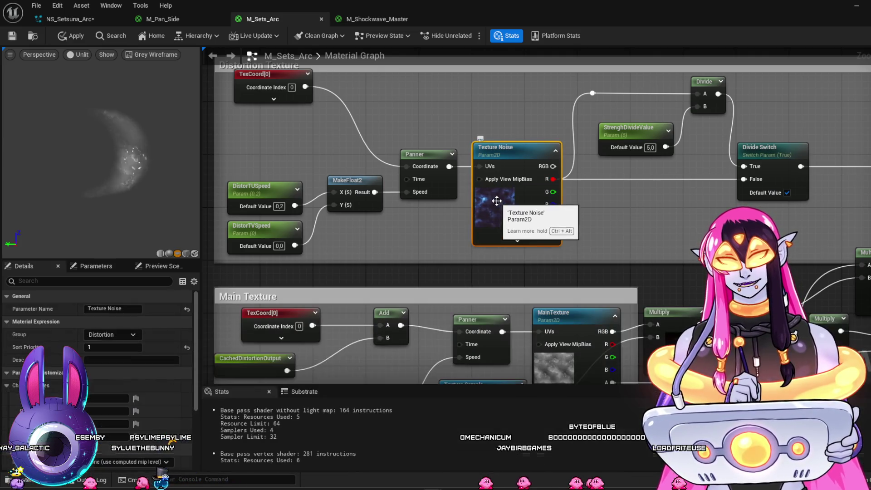
{"action": "scroll", "coordinate": [136, 409], "scroll_direction": "down", "scroll_amount": 4}
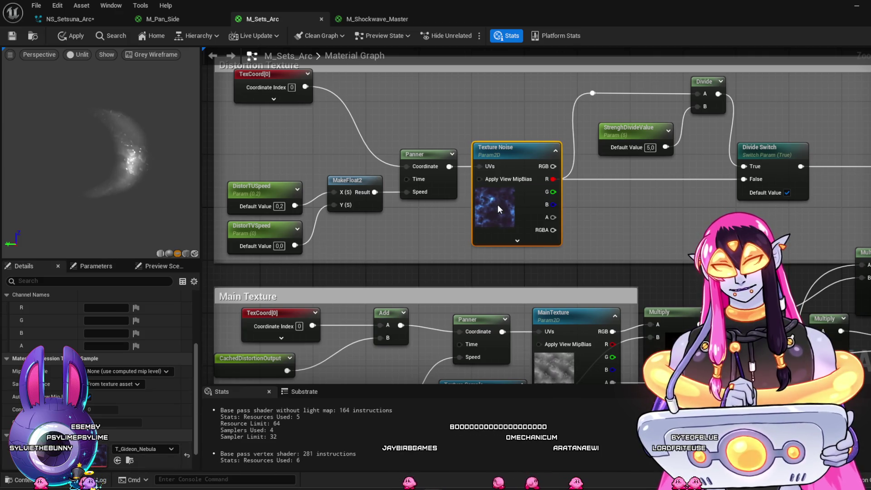
{"action": "key", "text": "ctrl+space"}
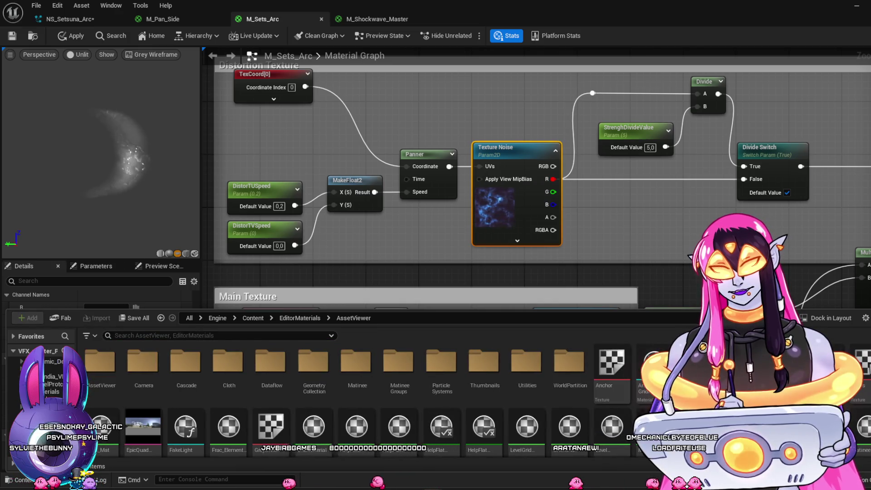
{"action": "left_click", "coordinate": [46, 422]}
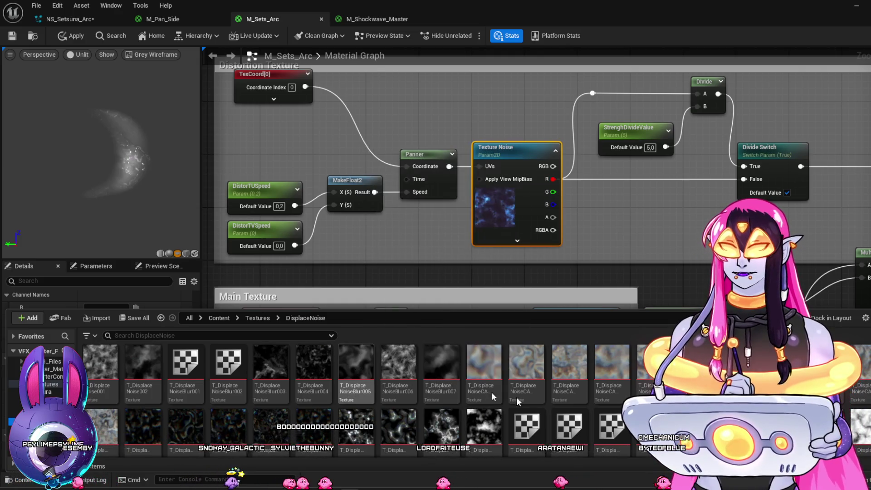
{"action": "mouse_move", "coordinate": [613, 421]}
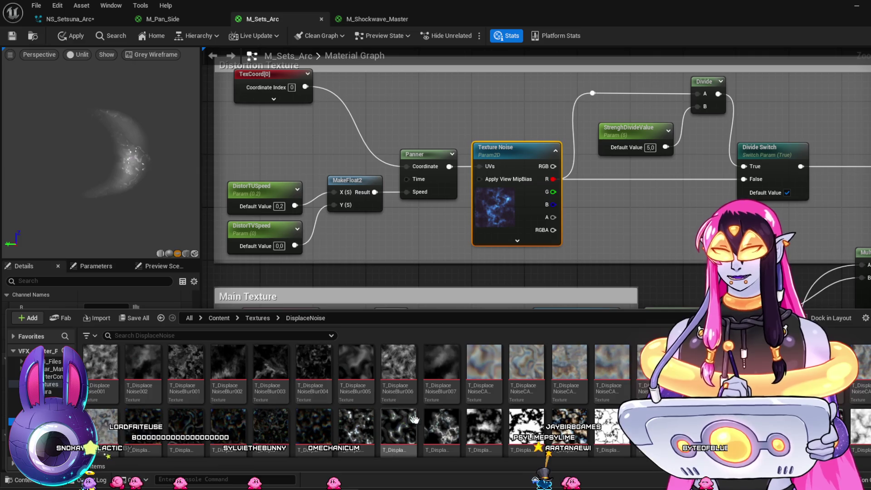
{"action": "left_click_drag", "start_coordinate": [441, 427], "coordinate": [494, 205]}
{"action": "left_click", "coordinate": [492, 196]}
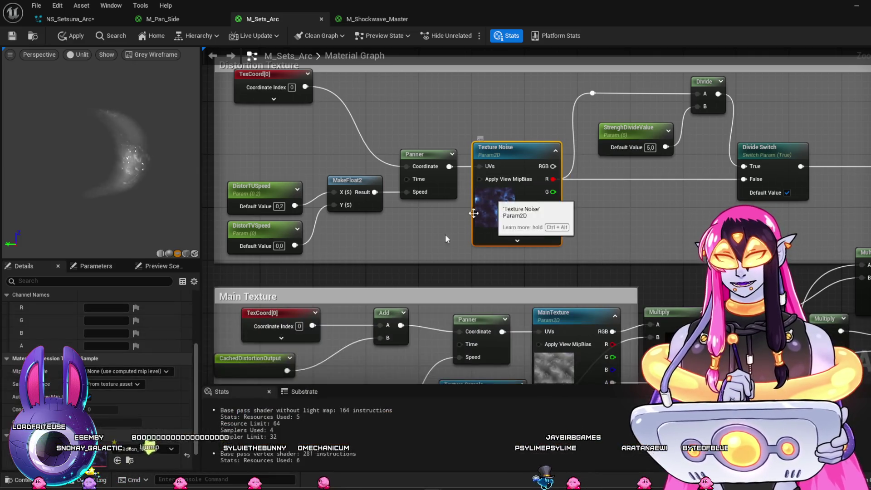
{"action": "left_click", "coordinate": [119, 461]}
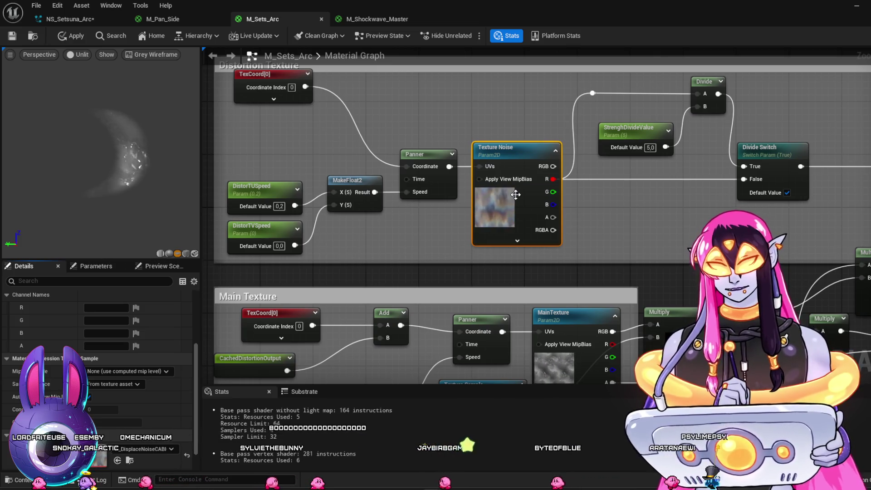
Step: Test distortion TexCoord tiling of U 0.5 and V 2, returning V to 1
{"action": "left_click", "coordinate": [268, 99]}
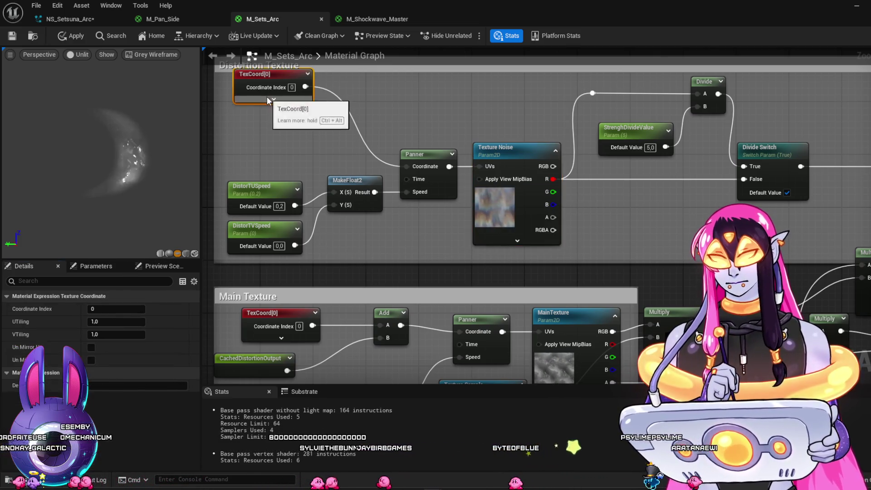
{"action": "left_click", "coordinate": [271, 99]}
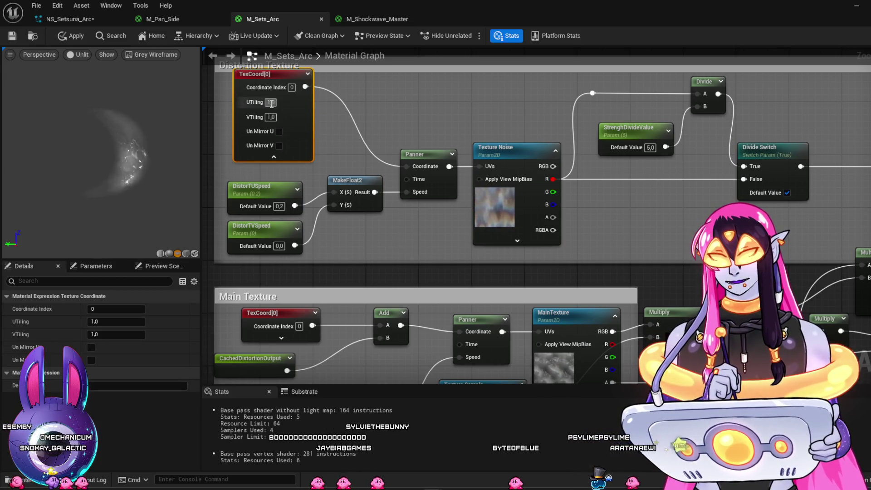
{"action": "type", "text": "0,5"}
{"action": "key", "text": "Return"}
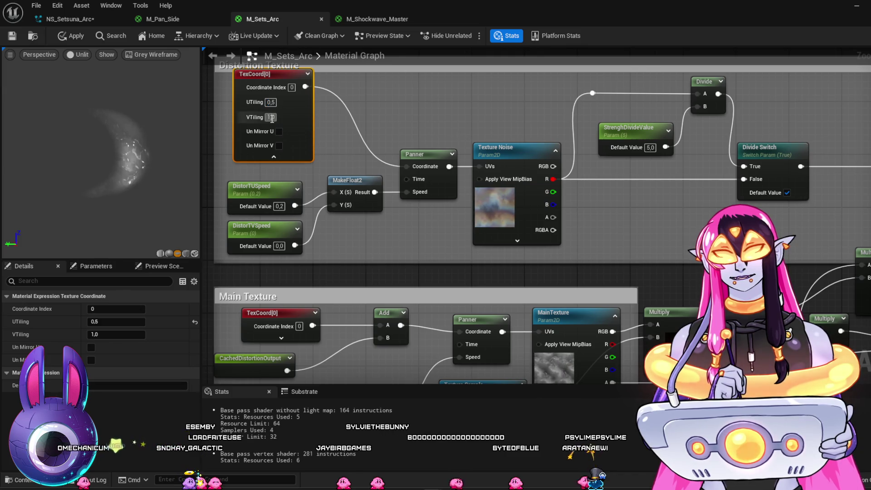
{"action": "type", "text": "2"}
{"action": "key", "text": "Return"}
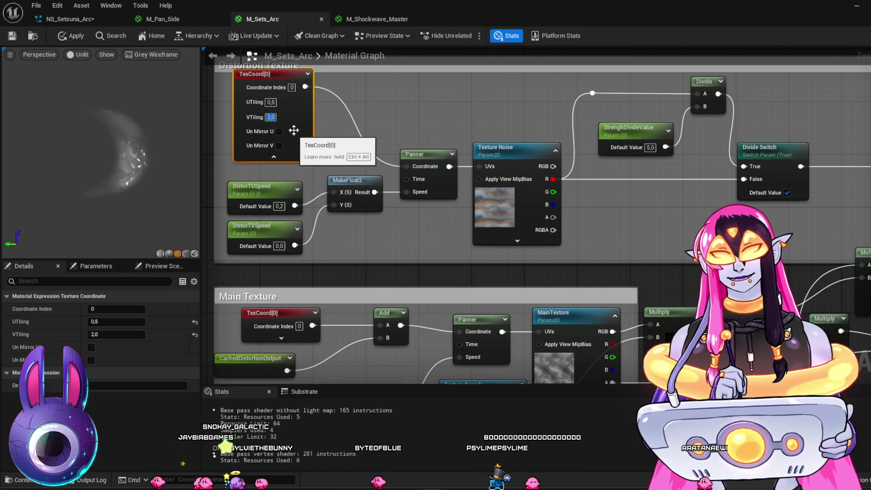
{"action": "type", "text": "1"}
{"action": "key", "text": "Return"}
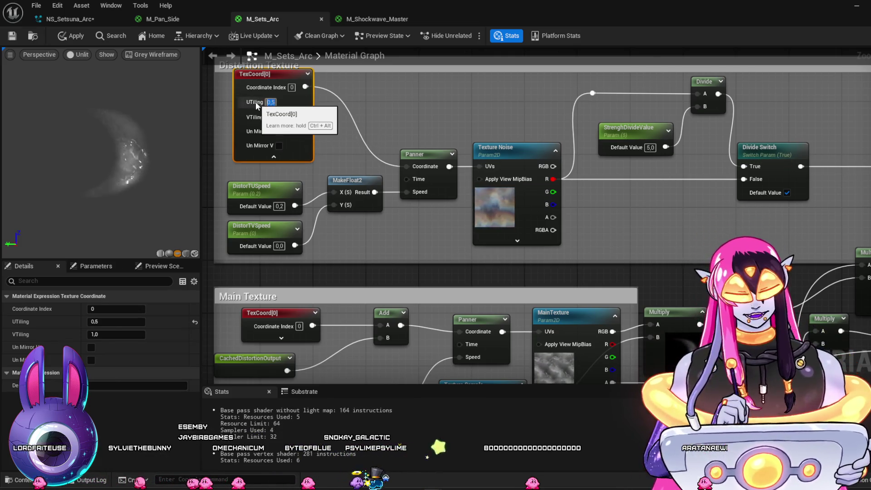
Step: Try UTiling 3 and 2 and VTiling 0.5, then reset UTiling to 1
{"action": "type", "text": "3"}
{"action": "key", "text": "Return"}
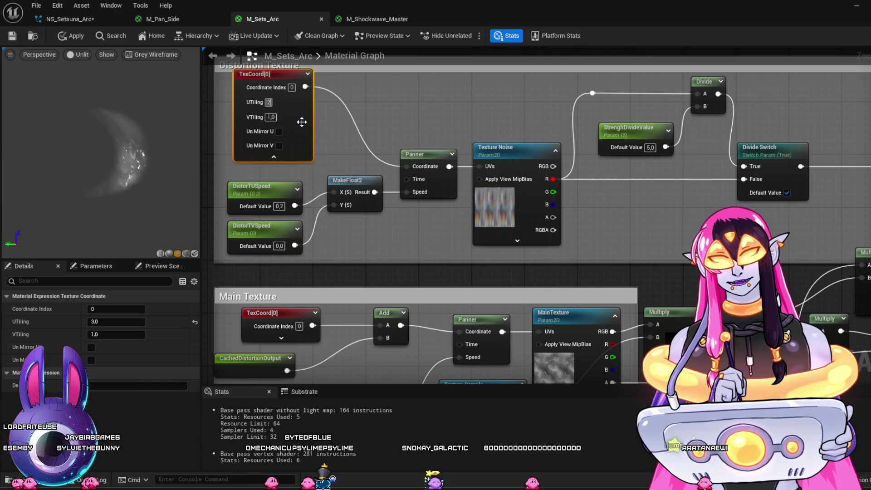
{"action": "key", "text": "Return"}
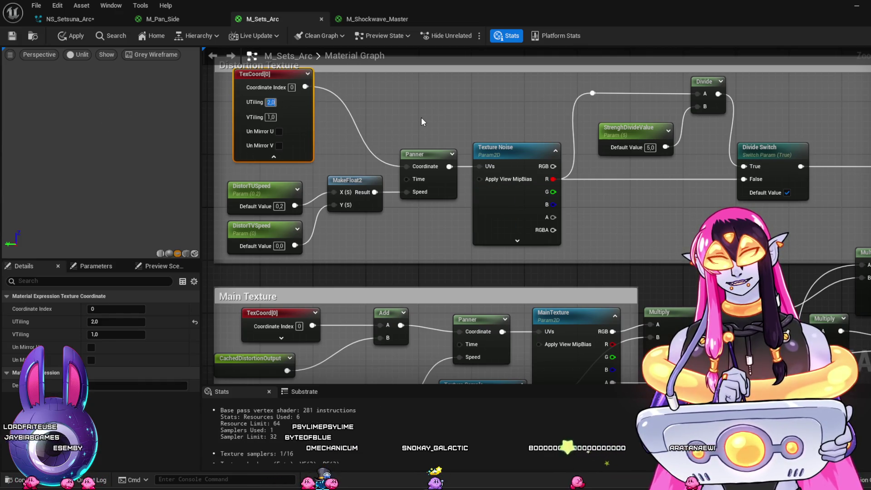
{"action": "left_click", "coordinate": [271, 117]}
{"action": "type", "text": "0,5"}
{"action": "key", "text": "Return"}
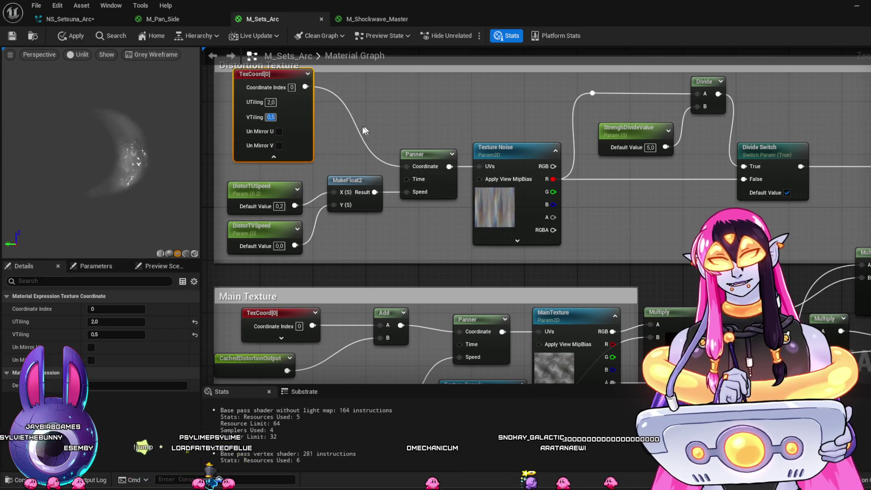
{"action": "type", "text": "1"}
{"action": "key", "text": "Return"}
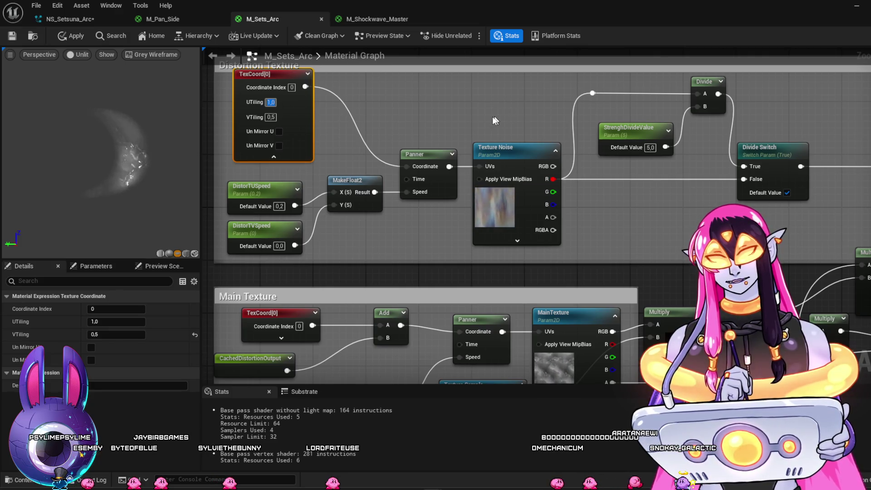
{"action": "left_click", "coordinate": [275, 118]}
{"action": "type", "text": "1"}
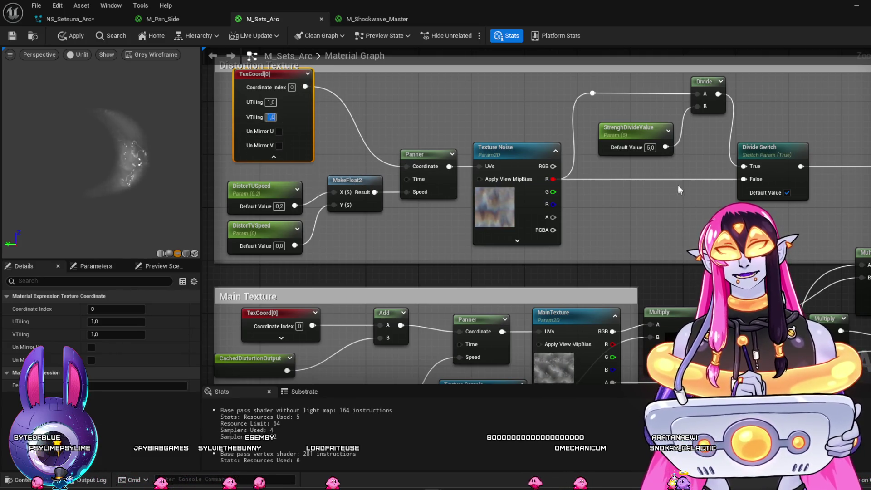
Step: Set StrenghDivideValue's default to 7 after trying 3 and 10
{"action": "left_click", "coordinate": [652, 147]}
{"action": "type", "text": "3"}
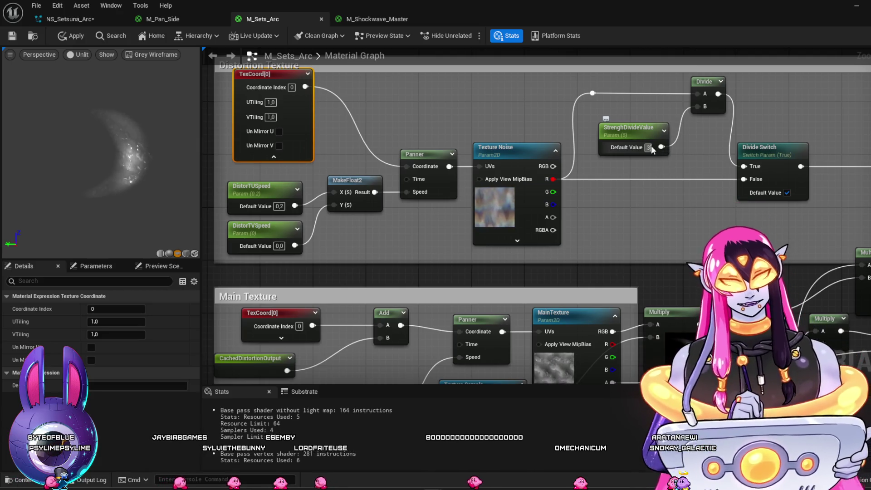
{"action": "key", "text": "Return"}
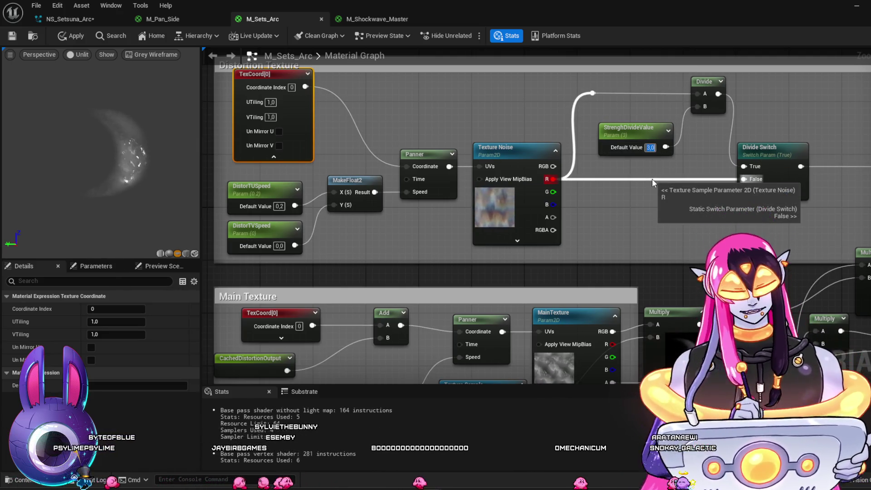
{"action": "type", "text": "10"}
{"action": "key", "text": "Return"}
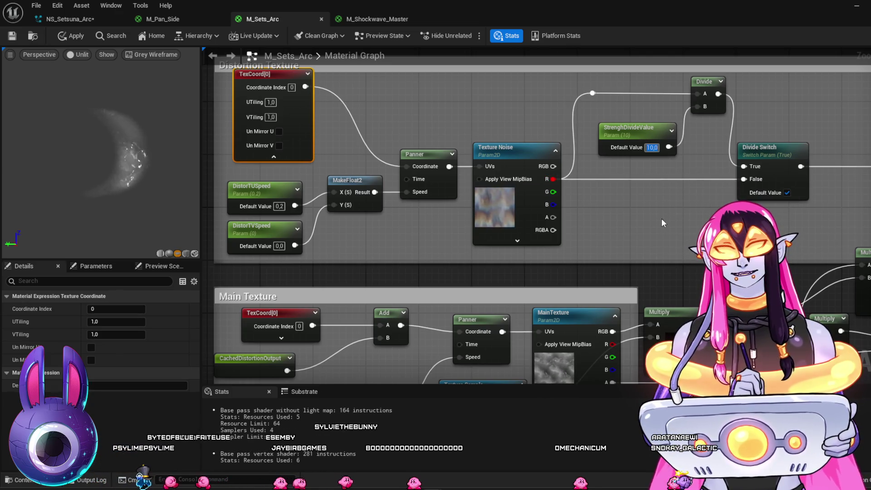
{"action": "type", "text": "7"}
{"action": "key", "text": "Return"}
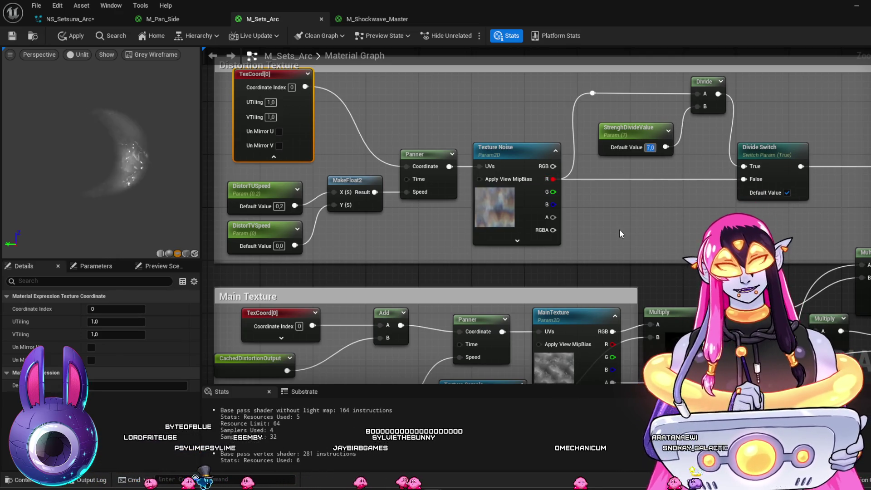
{"action": "scroll", "coordinate": [562, 103], "scroll_direction": "down", "scroll_amount": 3}
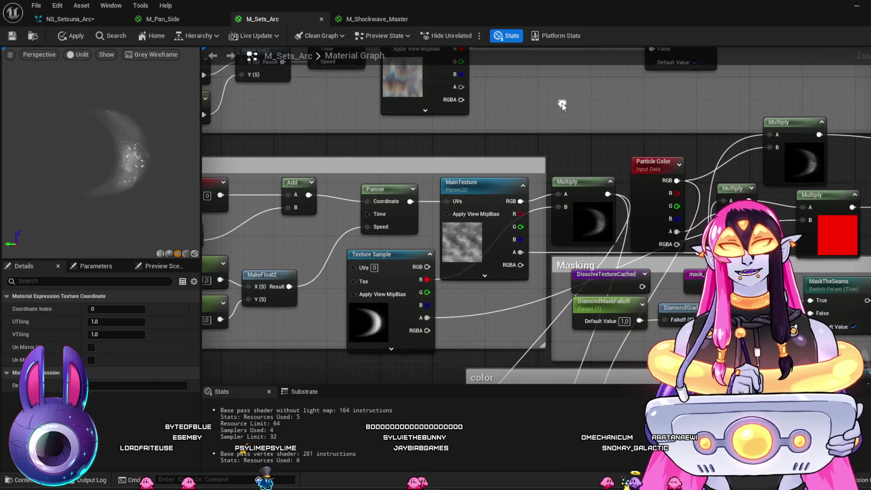
{"action": "scroll", "coordinate": [599, 172], "scroll_direction": "up", "scroll_amount": 2}
{"action": "scroll", "coordinate": [599, 173], "scroll_direction": "down", "scroll_amount": 6}
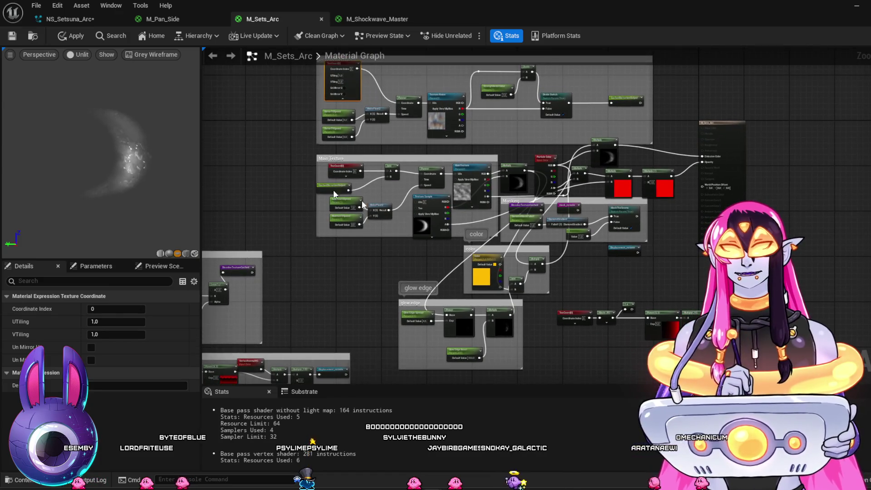
{"action": "scroll", "coordinate": [492, 244], "scroll_direction": "up", "scroll_amount": 5}
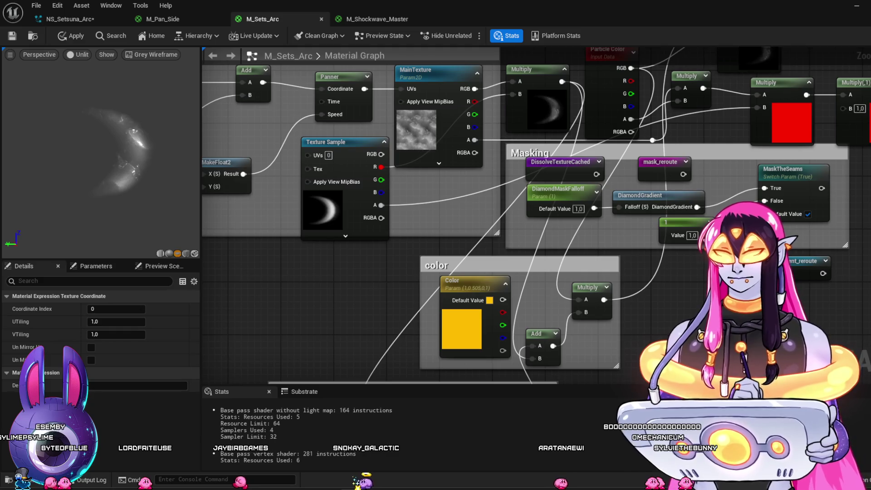
{"action": "mouse_move", "coordinate": [682, 335]}
{"action": "left_mouse_down"}
{"action": "mouse_move", "coordinate": [617, 338]}
{"action": "mouse_move", "coordinate": [608, 430]}
{"action": "left_mouse_up"}
{"action": "mouse_move", "coordinate": [732, 178]}
{"action": "left_mouse_down"}
{"action": "mouse_move", "coordinate": [669, 327]}
{"action": "mouse_move", "coordinate": [678, 97]}
{"action": "left_mouse_up"}
{"action": "left_click_drag", "start_coordinate": [653, 375], "coordinate": [634, 172]}
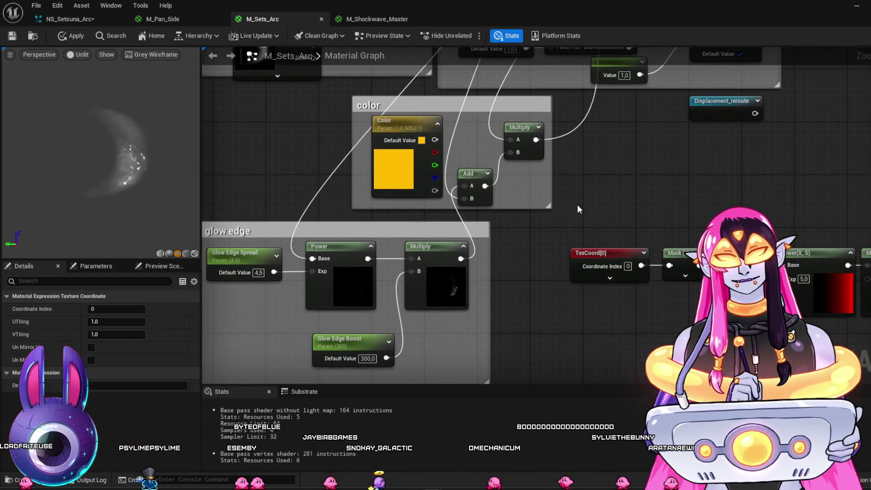
{"action": "scroll", "coordinate": [493, 196], "scroll_direction": "up", "scroll_amount": 1}
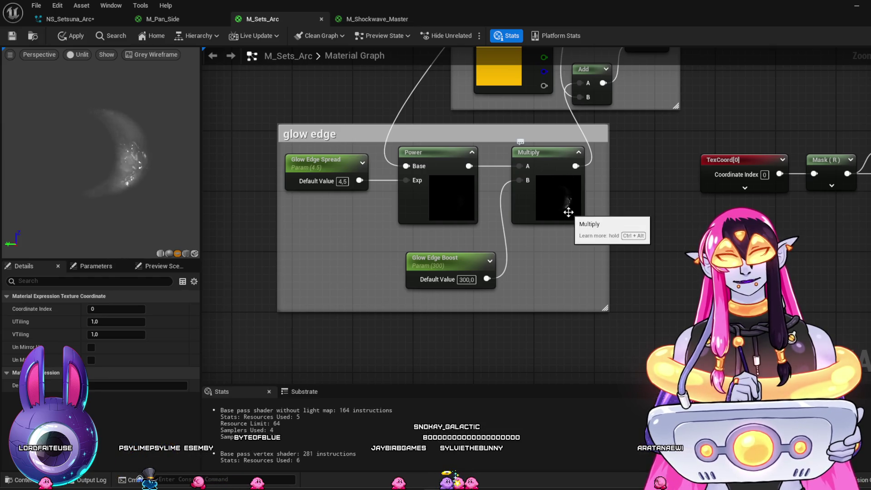
{"action": "left_click_drag", "start_coordinate": [569, 210], "coordinate": [582, 416]}
{"action": "left_click_drag", "start_coordinate": [475, 69], "coordinate": [478, 208]}
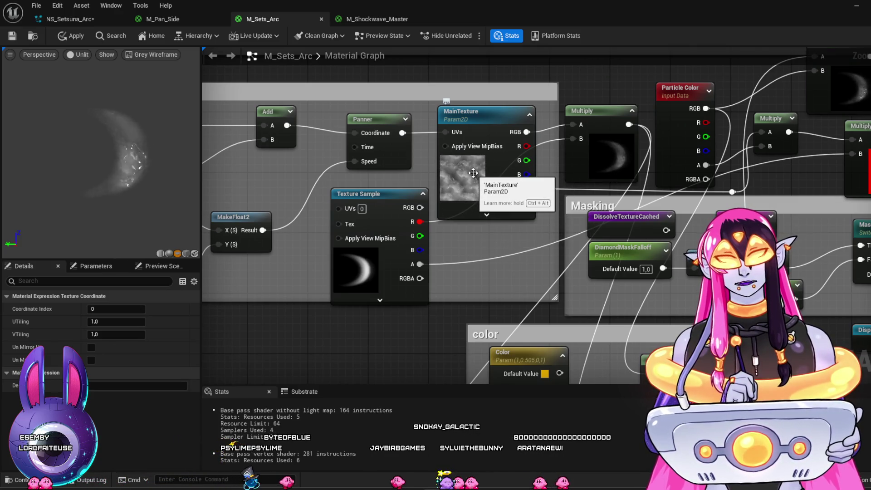
Step: Select the MainTexture parameter and find its current Noise_4 texture among the assets
{"action": "left_click", "coordinate": [473, 173]}
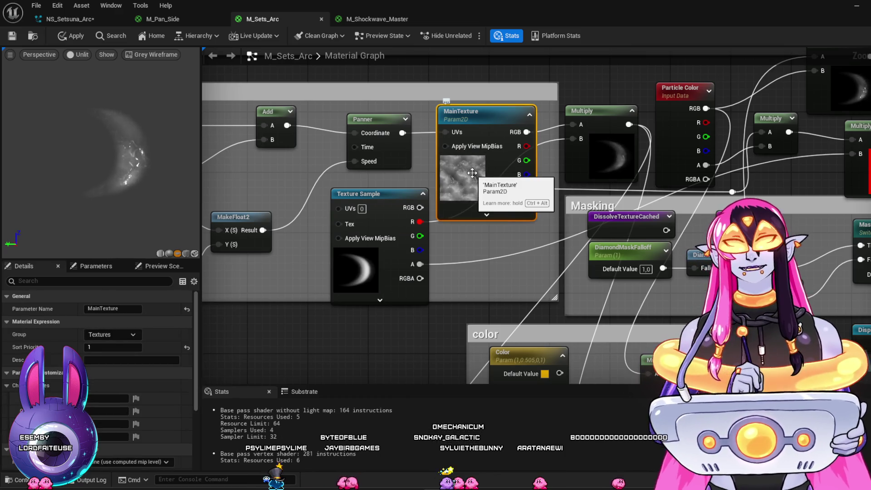
{"action": "scroll", "coordinate": [135, 375], "scroll_direction": "down", "scroll_amount": 5}
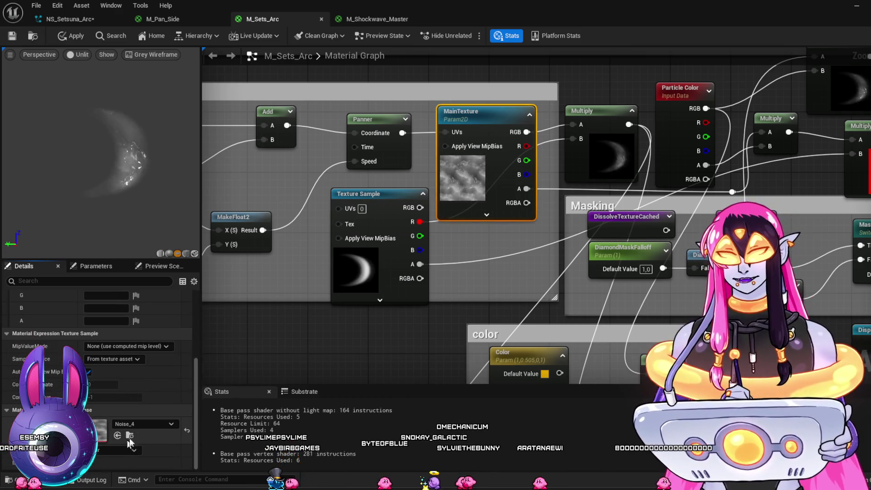
{"action": "left_click", "coordinate": [131, 434]}
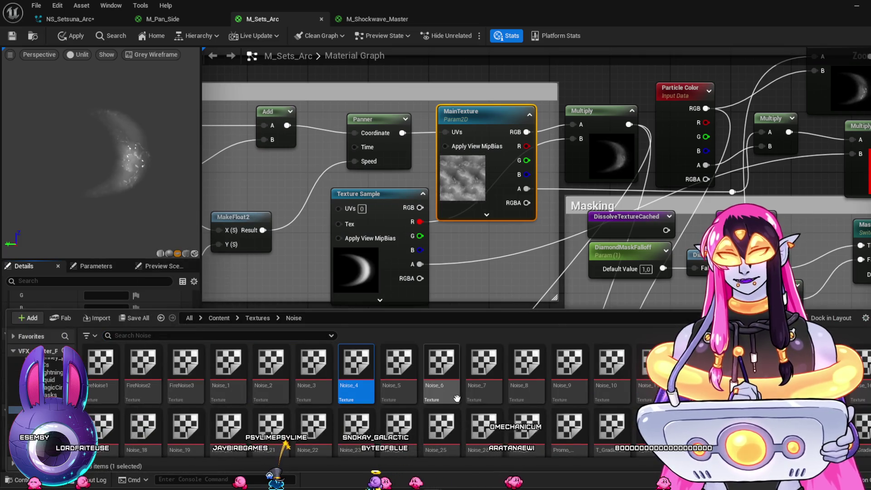
{"action": "mouse_move", "coordinate": [457, 399]}
{"action": "mouse_move", "coordinate": [486, 366]}
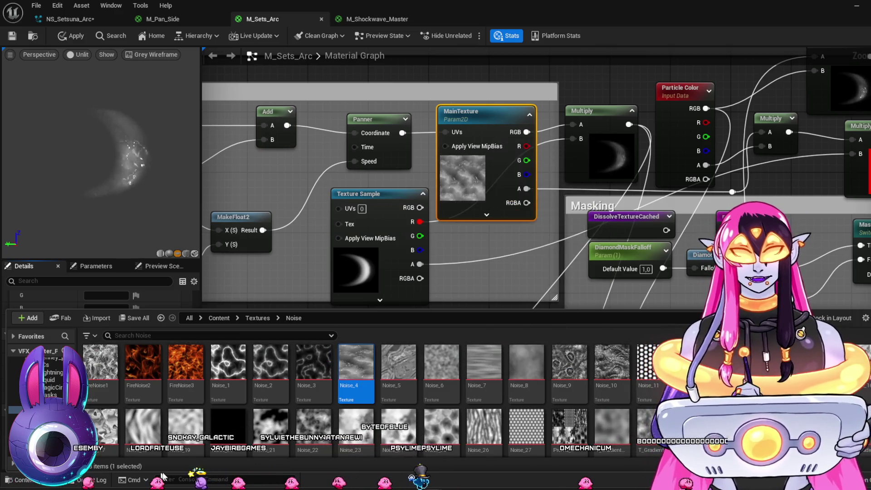
{"action": "mouse_move", "coordinate": [285, 434]}
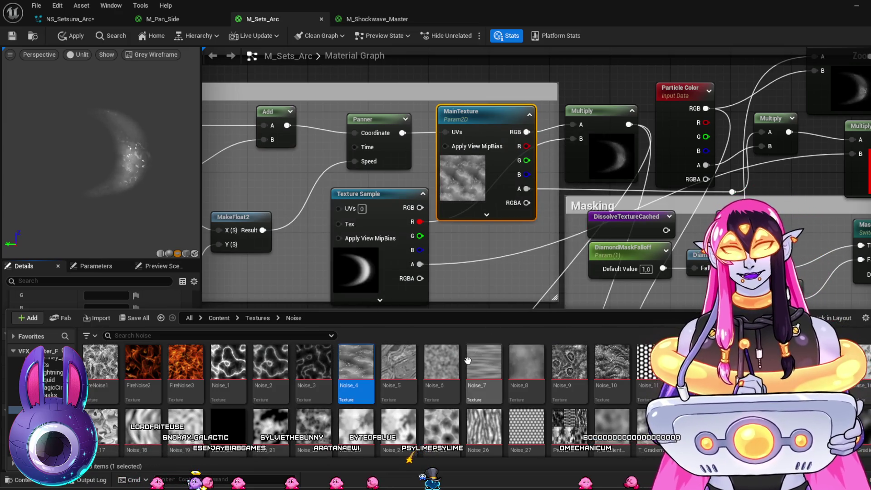
{"action": "scroll", "coordinate": [562, 397], "scroll_direction": "down", "scroll_amount": 5}
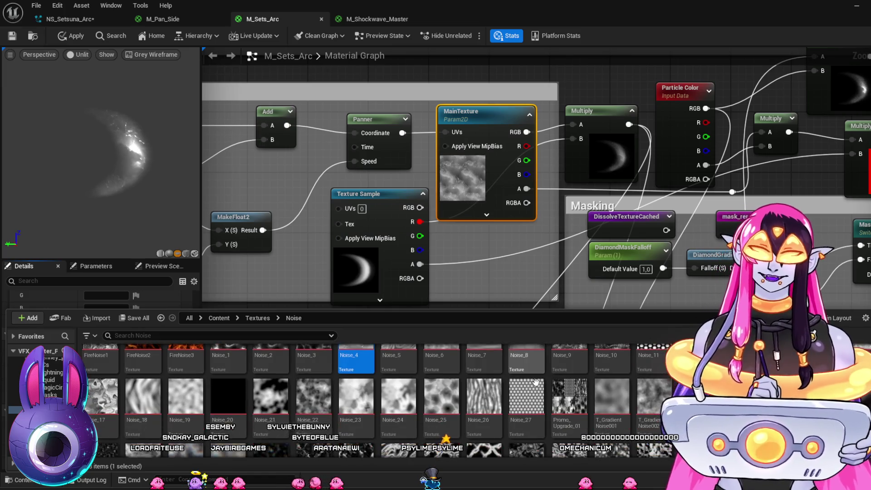
{"action": "scroll", "coordinate": [561, 397], "scroll_direction": "down", "scroll_amount": 5}
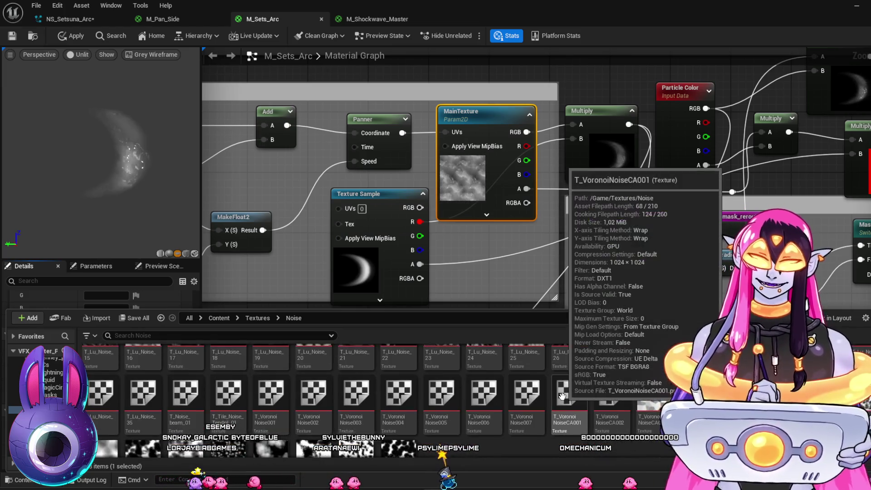
{"action": "scroll", "coordinate": [318, 394], "scroll_direction": "up", "scroll_amount": 10}
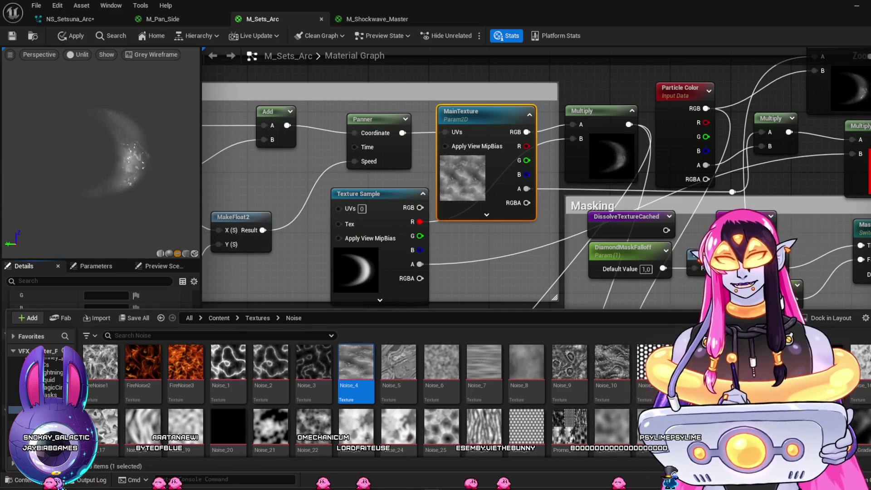
Step: Browse the Normal, Gradient, Flow, firesingle and Flare texture folders, ending in DisplaceNoise
{"action": "left_click", "coordinate": [45, 417]}
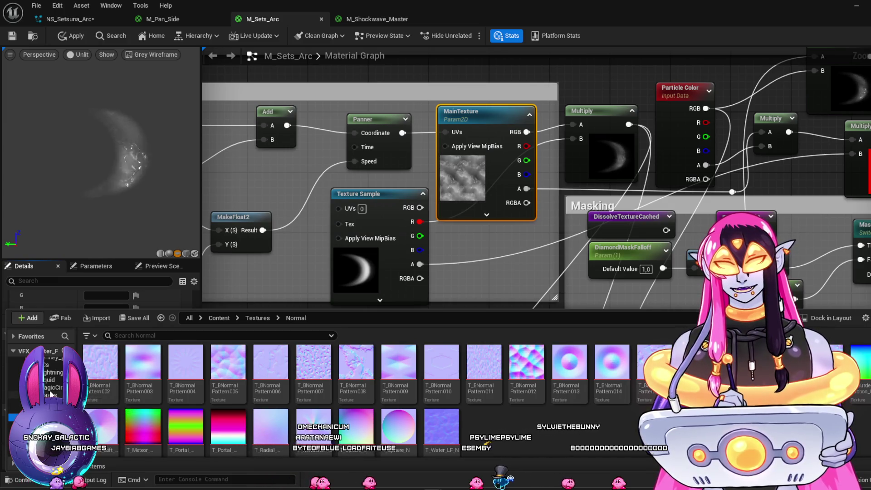
{"action": "scroll", "coordinate": [50, 390], "scroll_direction": "up", "scroll_amount": 3}
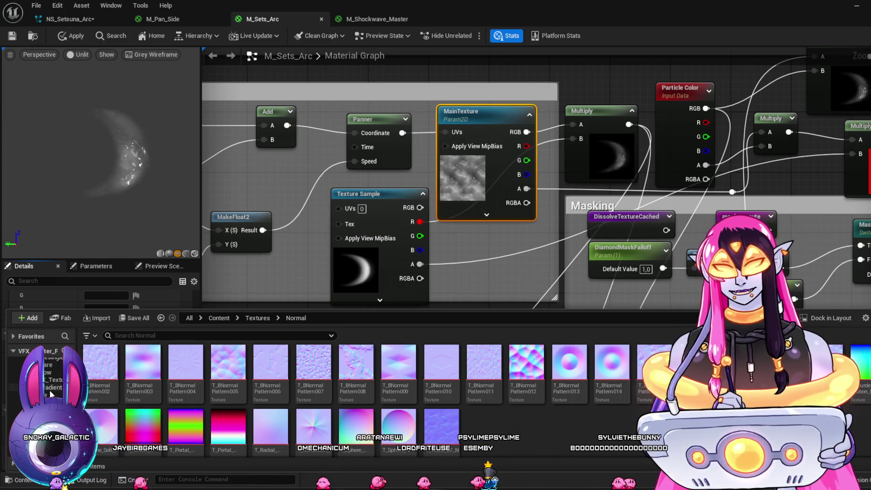
{"action": "left_click", "coordinate": [51, 389]}
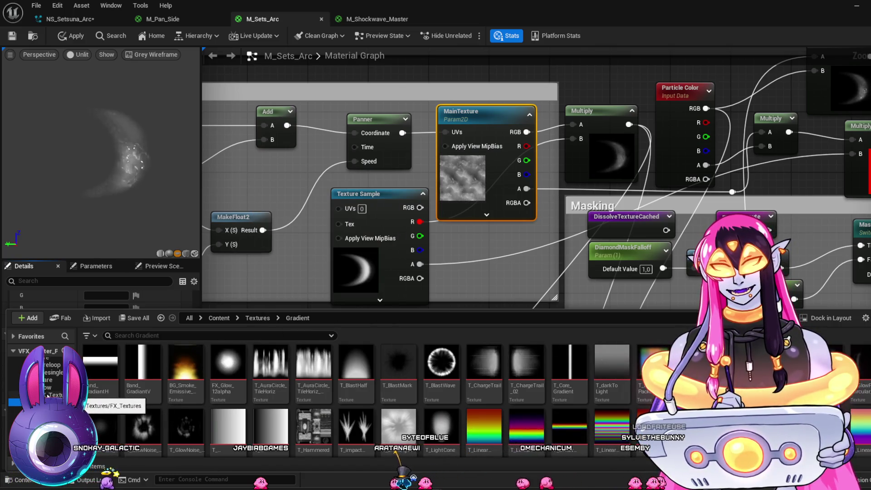
{"action": "left_click", "coordinate": [50, 389]}
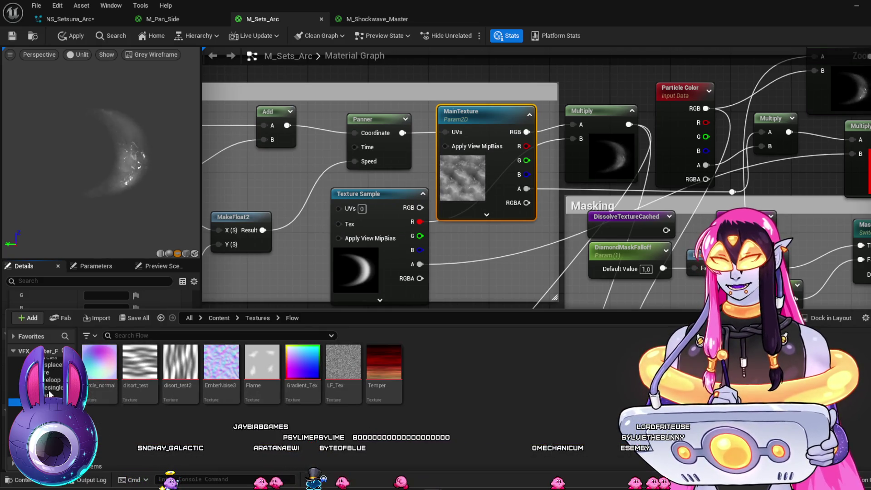
{"action": "left_click", "coordinate": [50, 388]}
{"action": "left_click", "coordinate": [52, 395]}
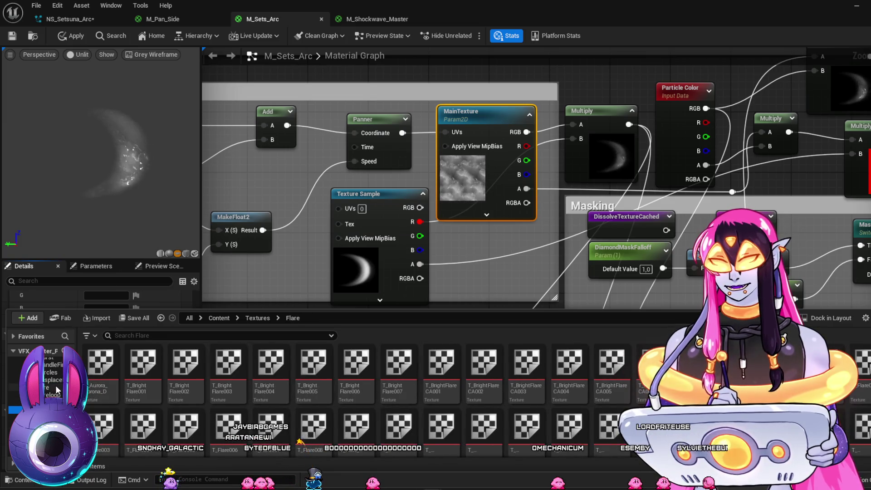
{"action": "left_click", "coordinate": [53, 382]}
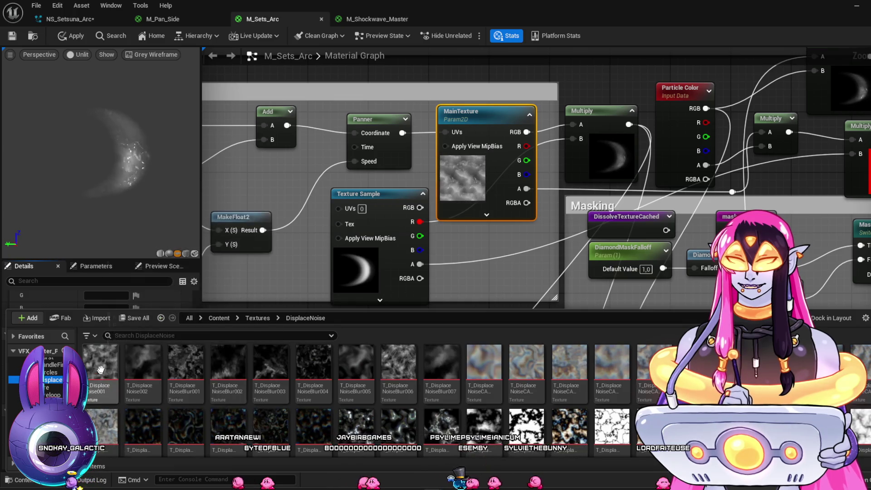
Step: Assign T_DisplaceNoise001 to MainTexture, then swap in a bluish DisplaceNoise texture instead
{"action": "left_click", "coordinate": [103, 365]}
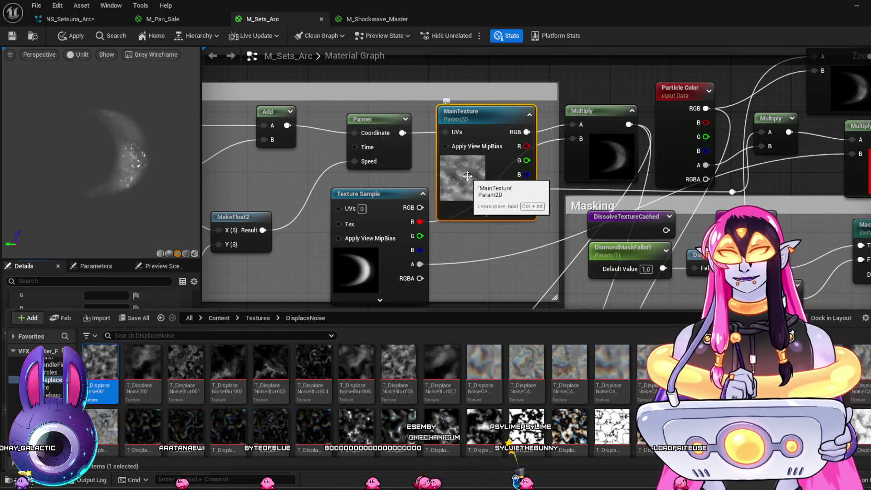
{"action": "left_click", "coordinate": [468, 176]}
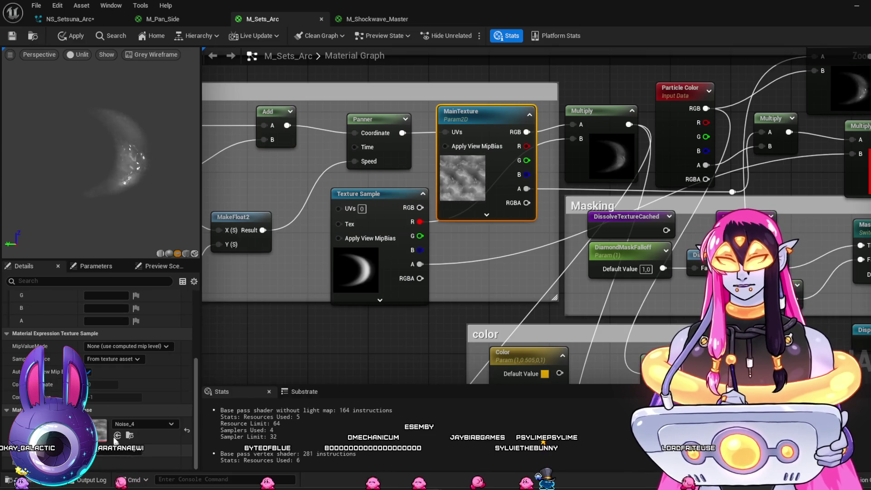
{"action": "left_click", "coordinate": [117, 437]}
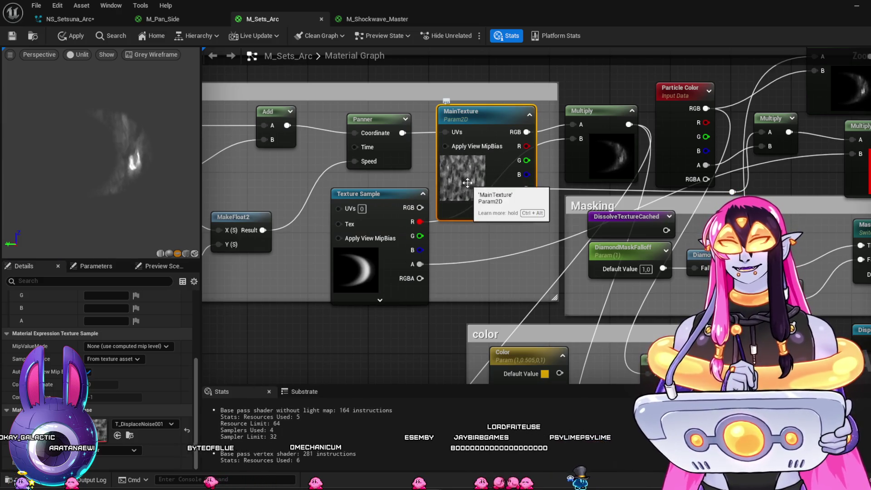
{"action": "key", "text": "ctrl+space"}
{"action": "left_click", "coordinate": [520, 365]}
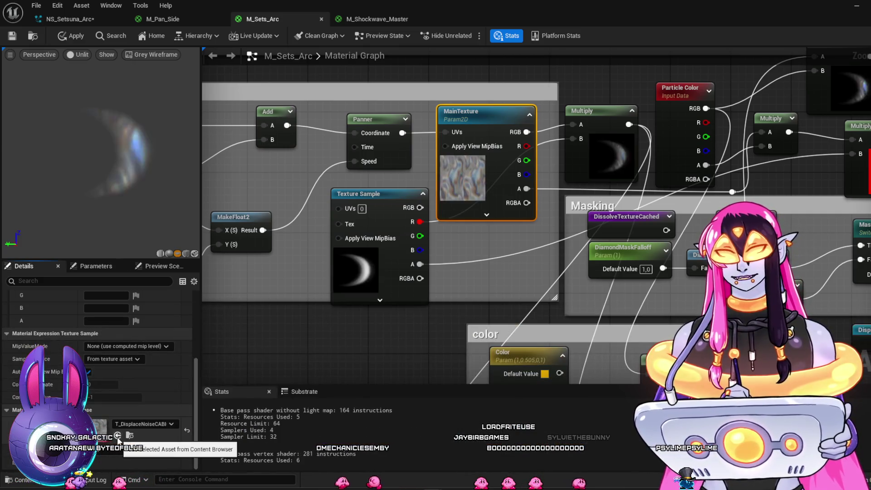
{"action": "left_click", "coordinate": [118, 437]}
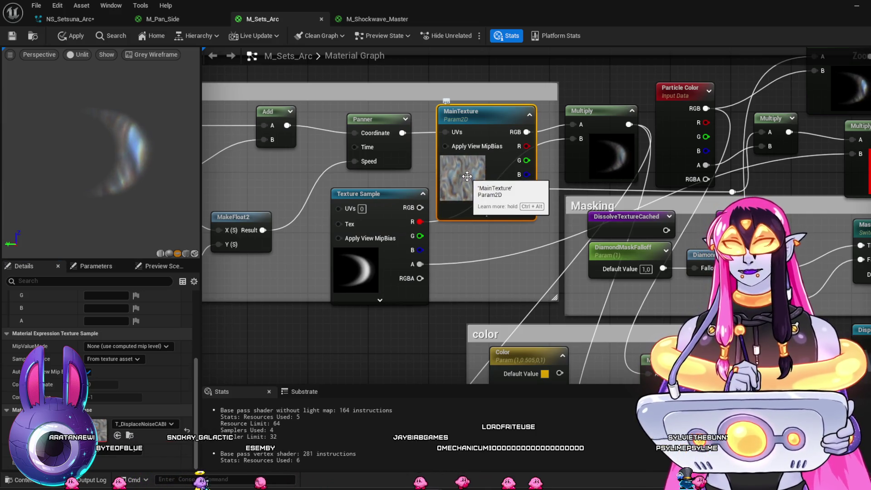
{"action": "key", "text": "ctrl+space"}
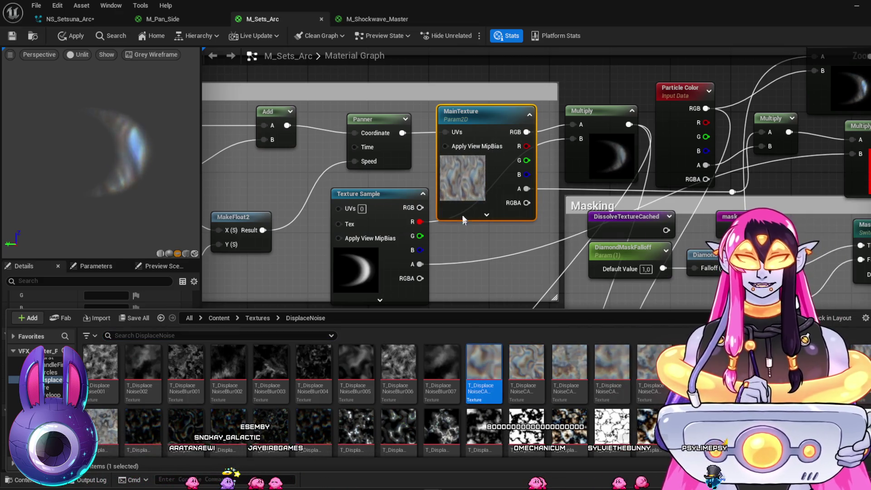
{"action": "key", "text": "ctrl+space"}
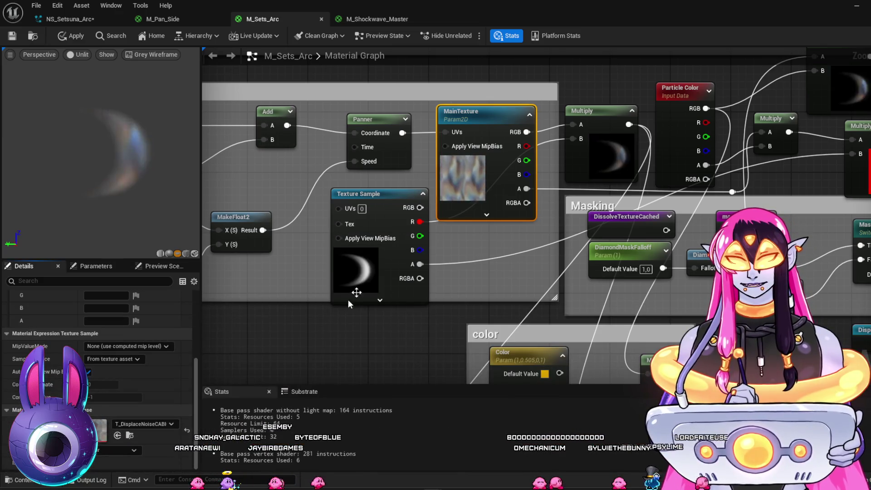
Step: Expand the Main Texture TexCoord[0] node and try U tiling 1.0 and 3.0, settling on 2.0
{"action": "left_click_drag", "start_coordinate": [296, 291], "coordinate": [446, 310]}
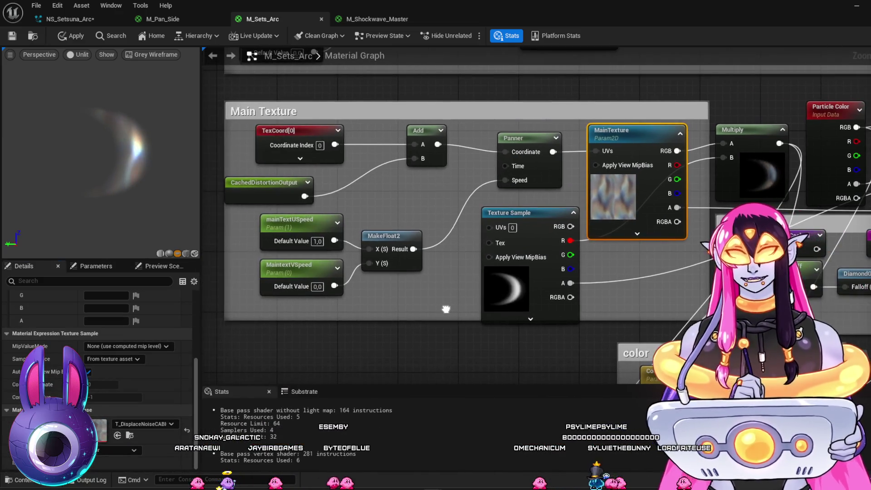
{"action": "left_click", "coordinate": [300, 158]}
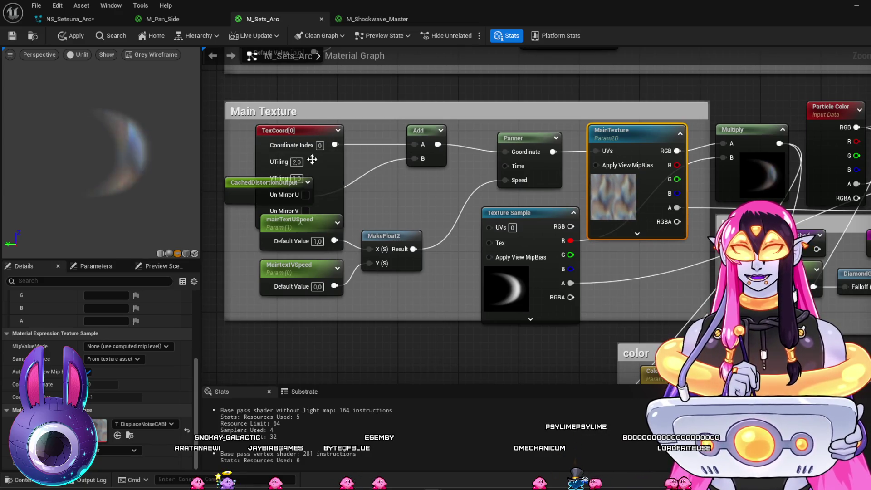
{"action": "left_click_drag", "start_coordinate": [323, 132], "coordinate": [368, 123]}
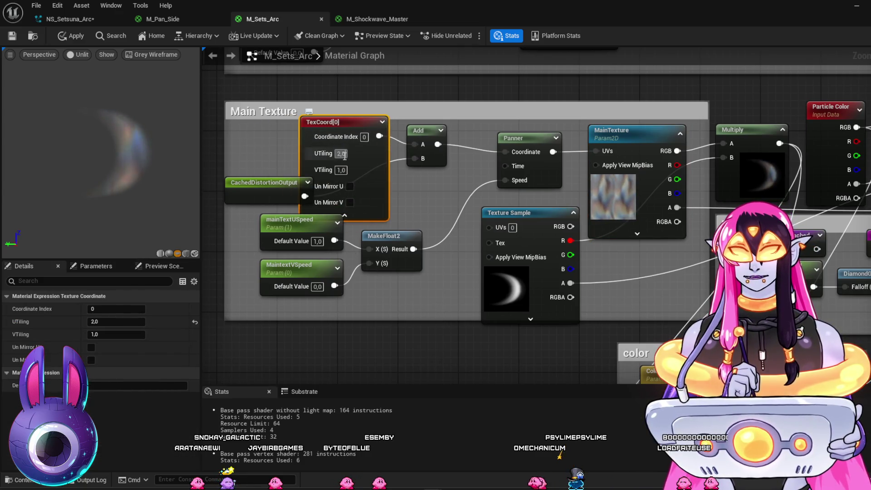
{"action": "type", "text": "1"}
{"action": "key", "text": "Return"}
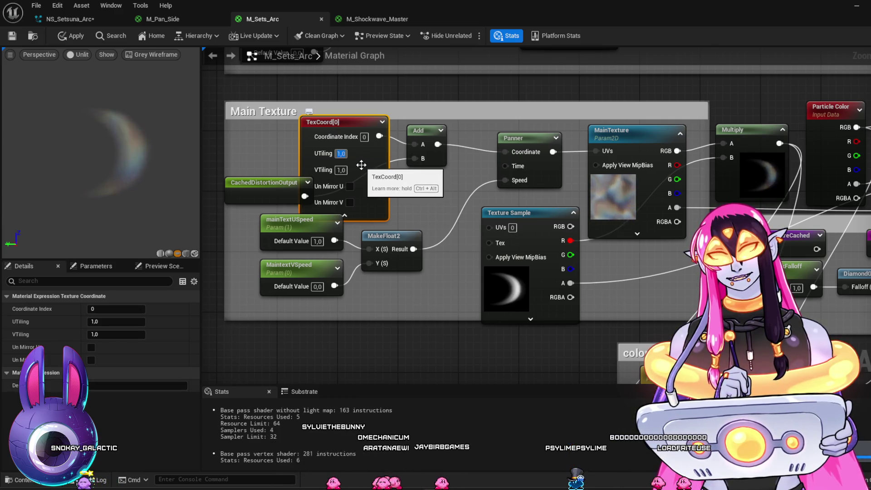
{"action": "type", "text": "3"}
{"action": "key", "text": "Return"}
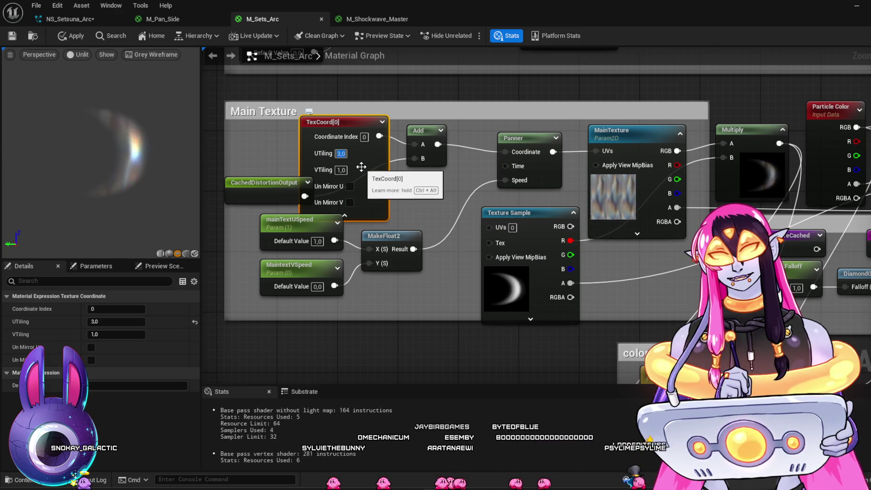
{"action": "type", "text": "2"}
{"action": "key", "text": "Return"}
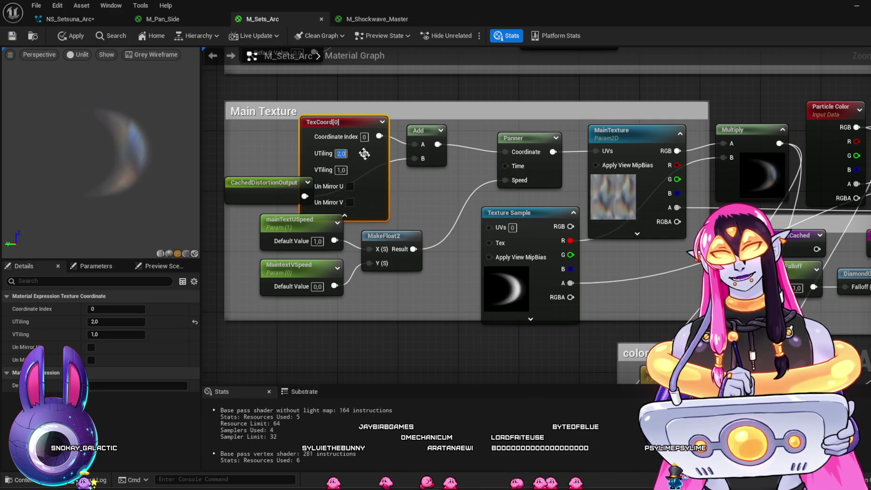
{"action": "left_click_drag", "start_coordinate": [355, 123], "coordinate": [301, 116]}
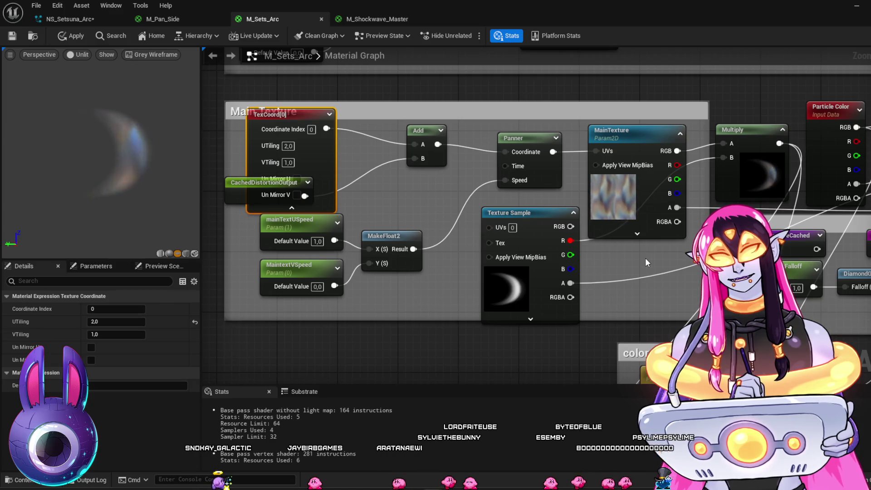
{"action": "mouse_move", "coordinate": [640, 260]}
{"action": "left_mouse_down"}
{"action": "mouse_move", "coordinate": [543, 191]}
{"action": "mouse_move", "coordinate": [515, 145]}
{"action": "mouse_move", "coordinate": [529, 48]}
{"action": "left_mouse_up"}
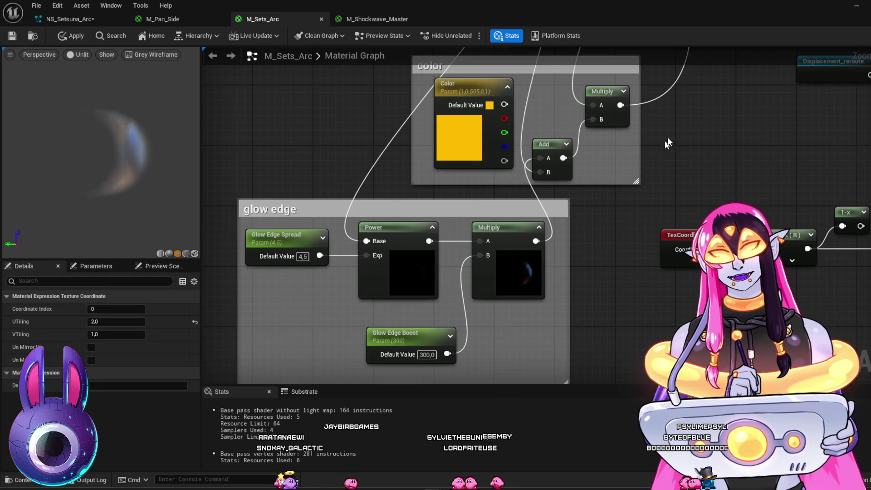
Step: Wire the Texture Sample's red channel into the color group and expand its Multiply preview
{"action": "scroll", "coordinate": [668, 143], "scroll_direction": "down", "scroll_amount": 3}
{"action": "mouse_move", "coordinate": [645, 198]}
{"action": "left_mouse_down"}
{"action": "mouse_move", "coordinate": [644, 171]}
{"action": "mouse_move", "coordinate": [575, 271]}
{"action": "left_mouse_up"}
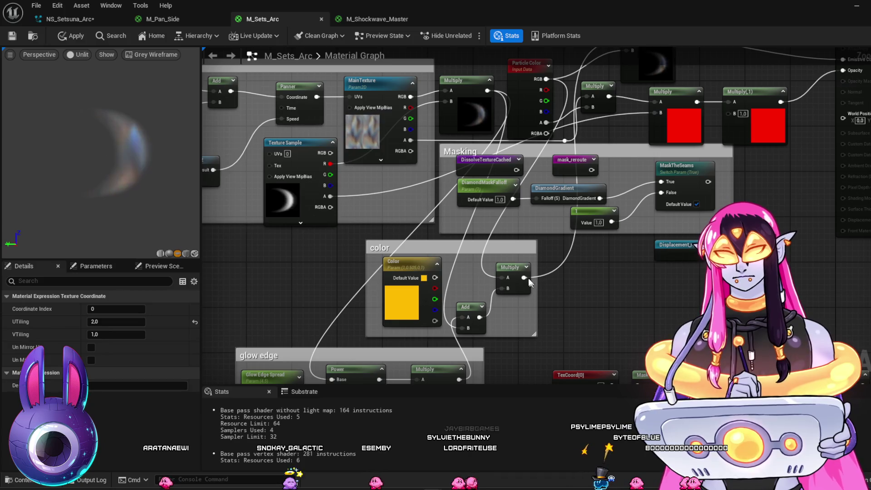
{"action": "left_click_drag", "start_coordinate": [331, 164], "coordinate": [502, 277]}
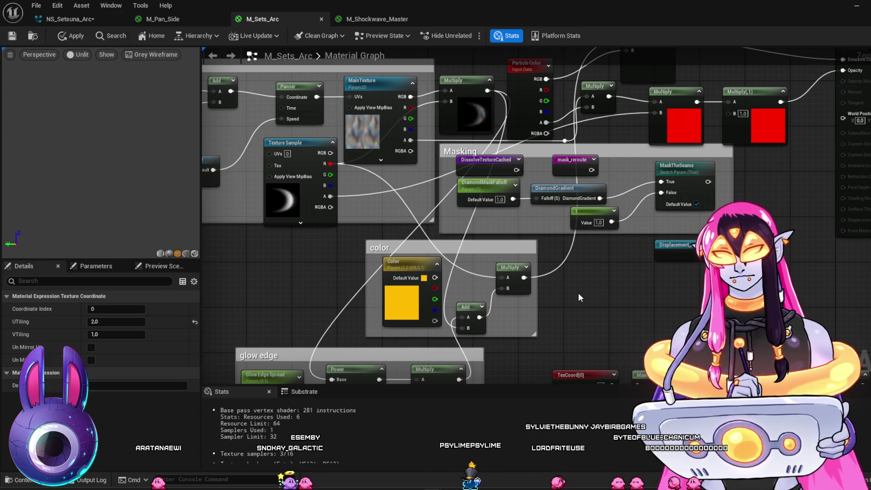
{"action": "mouse_move", "coordinate": [581, 292]}
{"action": "left_mouse_down"}
{"action": "mouse_move", "coordinate": [557, 363]}
{"action": "mouse_move", "coordinate": [551, 195]}
{"action": "mouse_move", "coordinate": [553, 232]}
{"action": "left_mouse_up"}
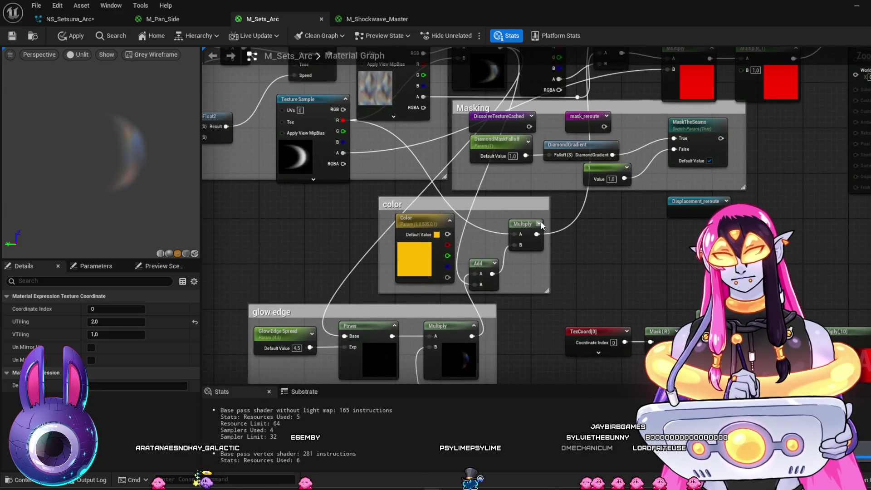
{"action": "left_click", "coordinate": [539, 224]}
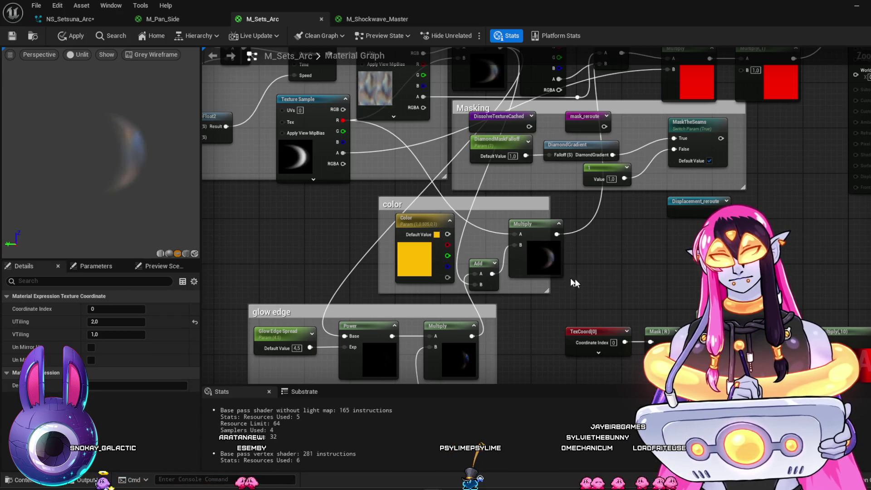
Step: Connect the Texture Sample's R output to the glow edge Power node's Base input
{"action": "scroll", "coordinate": [546, 276], "scroll_direction": "up", "scroll_amount": 2}
{"action": "scroll", "coordinate": [546, 277], "scroll_direction": "down", "scroll_amount": 3}
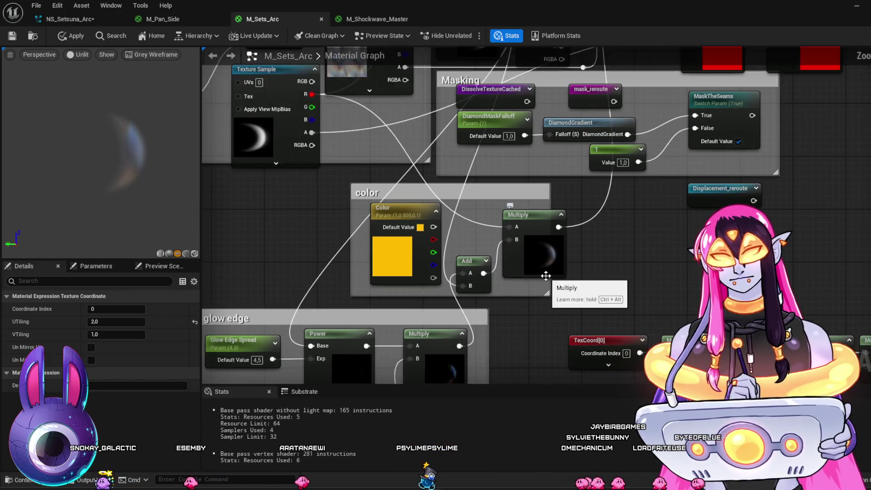
{"action": "left_click_drag", "start_coordinate": [527, 256], "coordinate": [531, 318]}
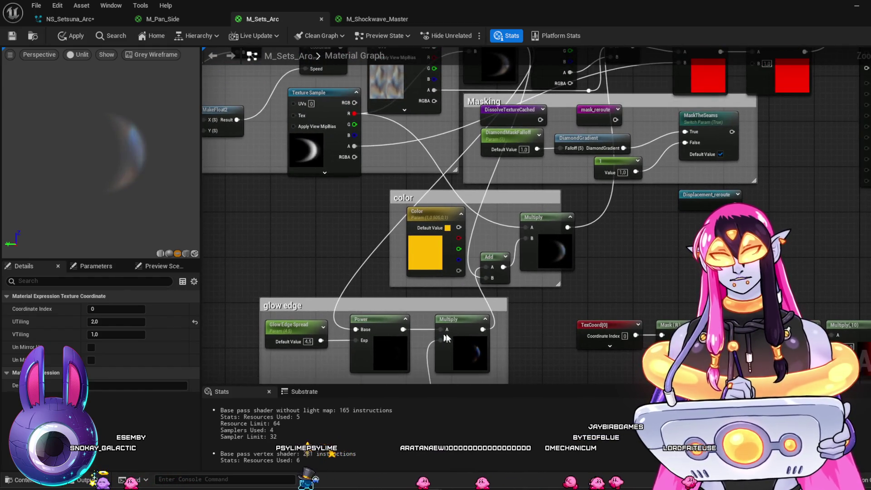
{"action": "left_click_drag", "start_coordinate": [475, 350], "coordinate": [474, 350]}
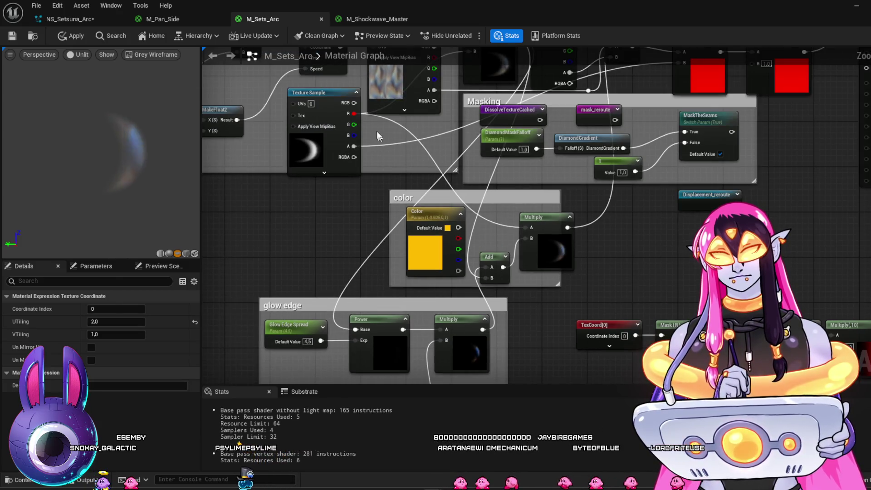
{"action": "mouse_move", "coordinate": [354, 113]}
{"action": "left_mouse_down"}
{"action": "mouse_move", "coordinate": [353, 318]}
{"action": "mouse_move", "coordinate": [361, 333]}
{"action": "left_mouse_up"}
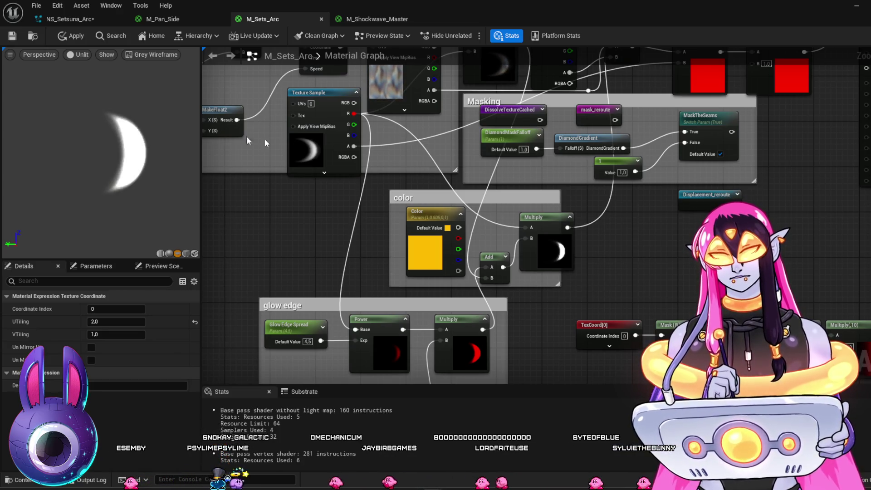
{"action": "mouse_move", "coordinate": [648, 227]}
{"action": "left_mouse_down"}
{"action": "mouse_move", "coordinate": [645, 308]}
{"action": "mouse_move", "coordinate": [616, 304]}
{"action": "mouse_move", "coordinate": [645, 209]}
{"action": "left_mouse_up"}
{"action": "left_click_drag", "start_coordinate": [514, 251], "coordinate": [488, 302]}
{"action": "left_click", "coordinate": [530, 260]}
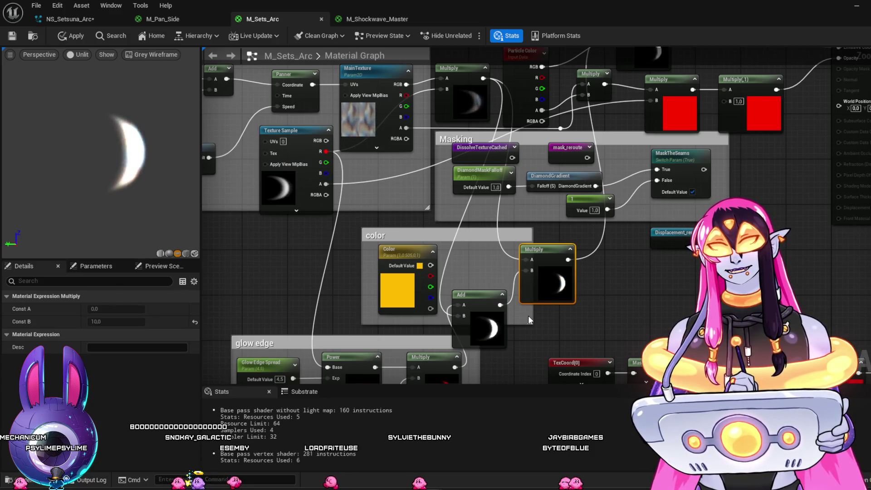
Step: Lower Glow Edge Boost from 300 to 200, then to 100
{"action": "scroll", "coordinate": [503, 356], "scroll_direction": "down", "scroll_amount": 3}
{"action": "scroll", "coordinate": [517, 229], "scroll_direction": "up", "scroll_amount": 3}
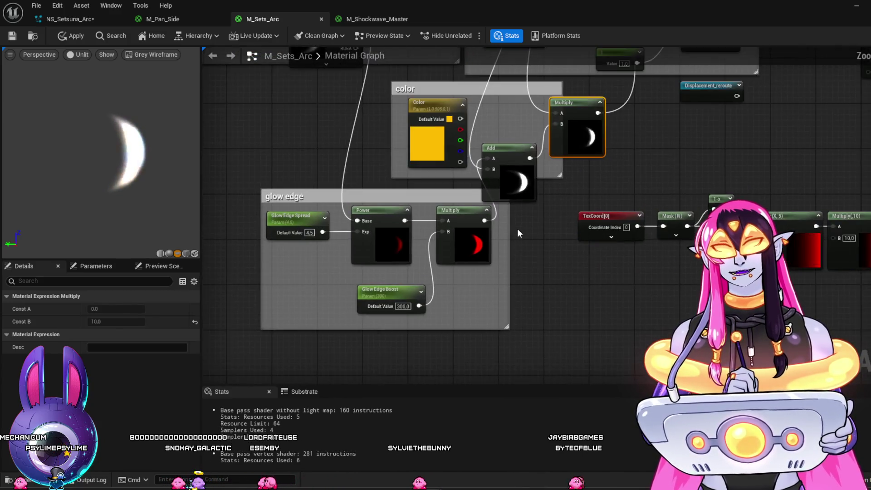
{"action": "scroll", "coordinate": [517, 231], "scroll_direction": "up", "scroll_amount": 2}
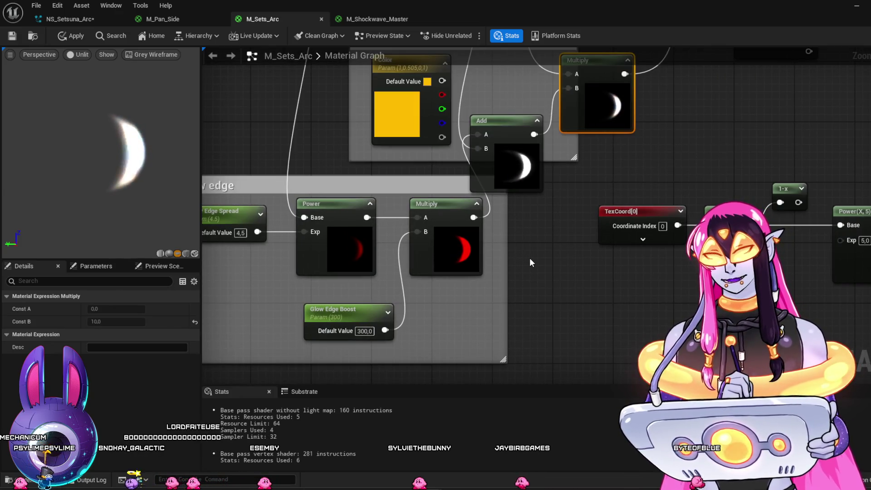
{"action": "left_click_drag", "start_coordinate": [531, 262], "coordinate": [574, 303]}
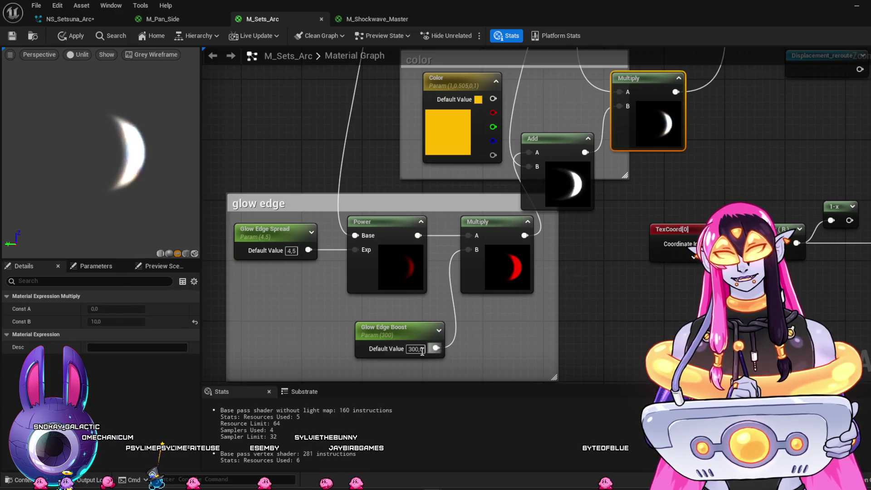
{"action": "type", "text": "200"}
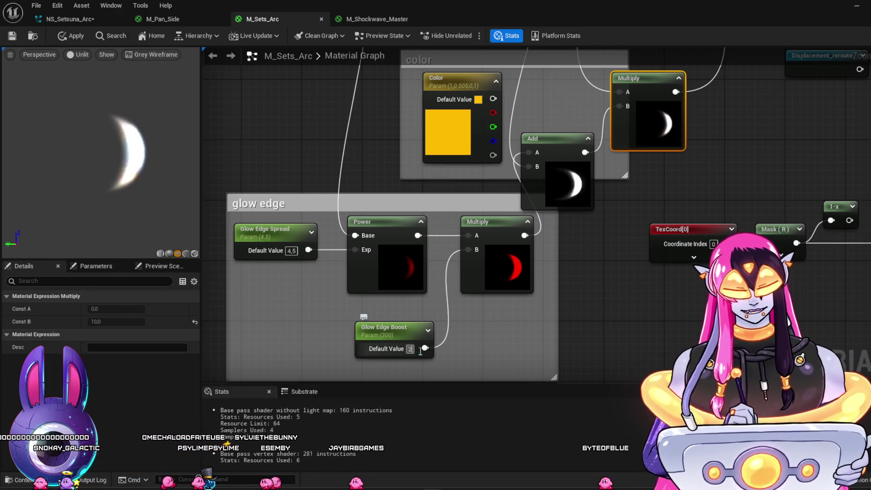
{"action": "key", "text": "Return"}
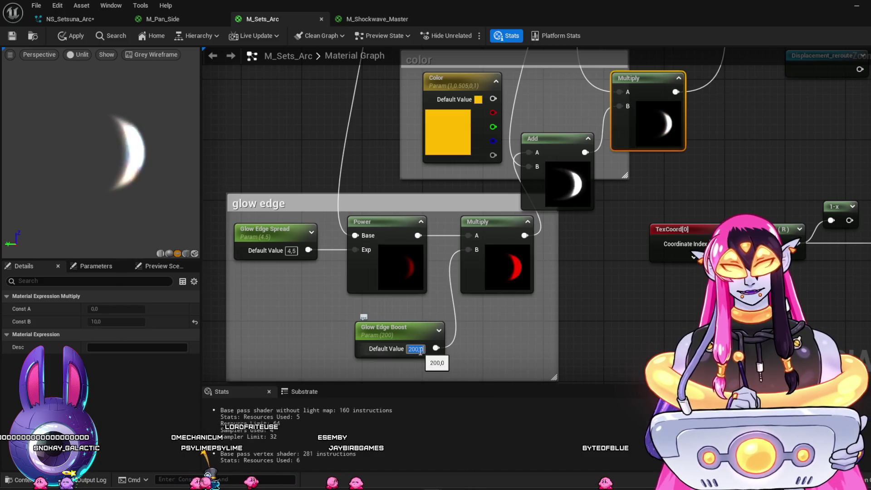
{"action": "type", "text": "100"}
{"action": "key", "text": "Return"}
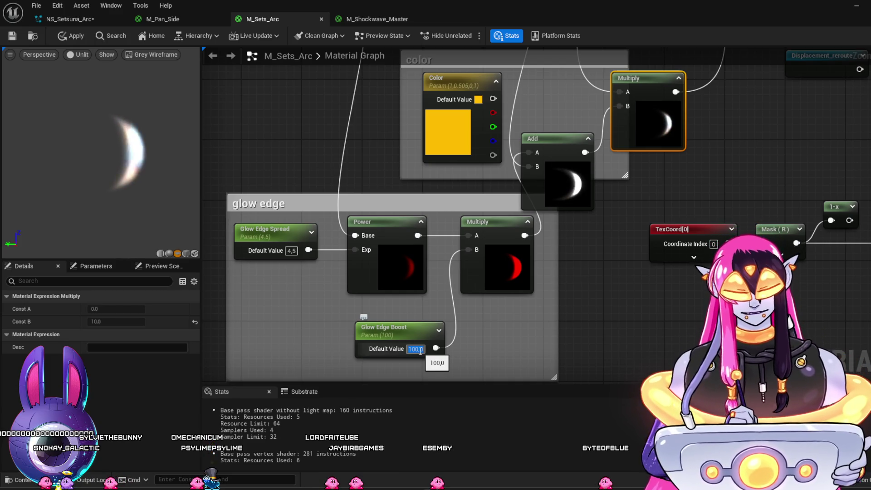
Step: Try Glow Edge Boost 50 and 10, settle on 20, and save the material
{"action": "type", "text": "50"}
{"action": "key", "text": "Return"}
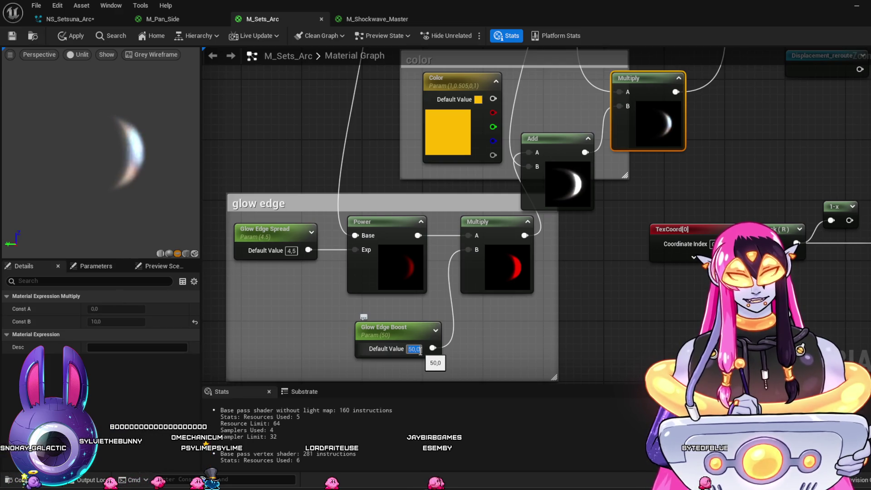
{"action": "type", "text": "10"}
{"action": "key", "text": "Return"}
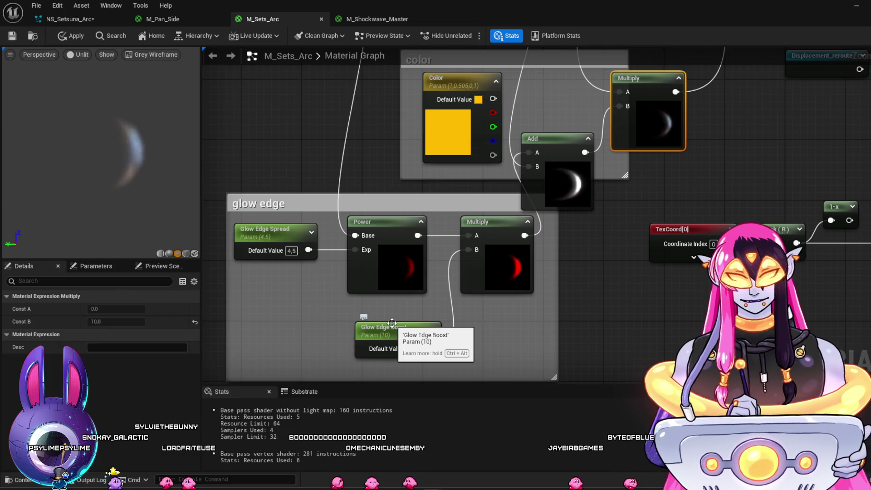
{"action": "key", "text": "ctrl+z"}
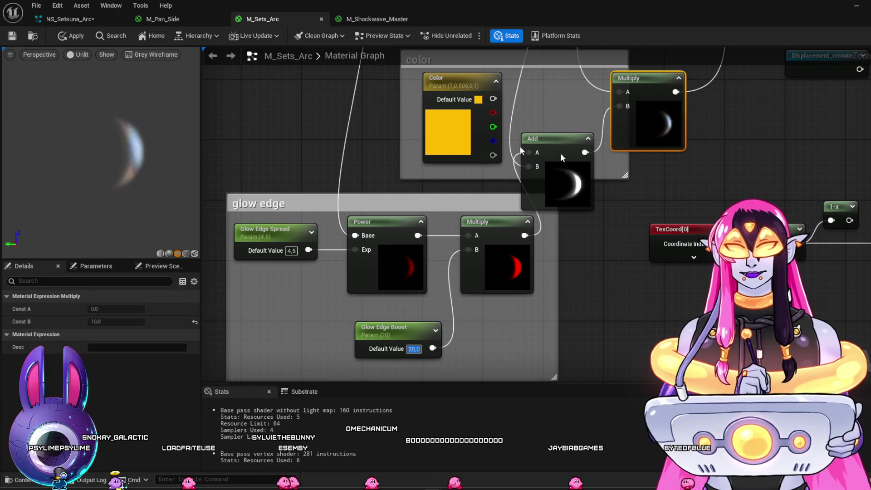
{"action": "left_click", "coordinate": [15, 37]}
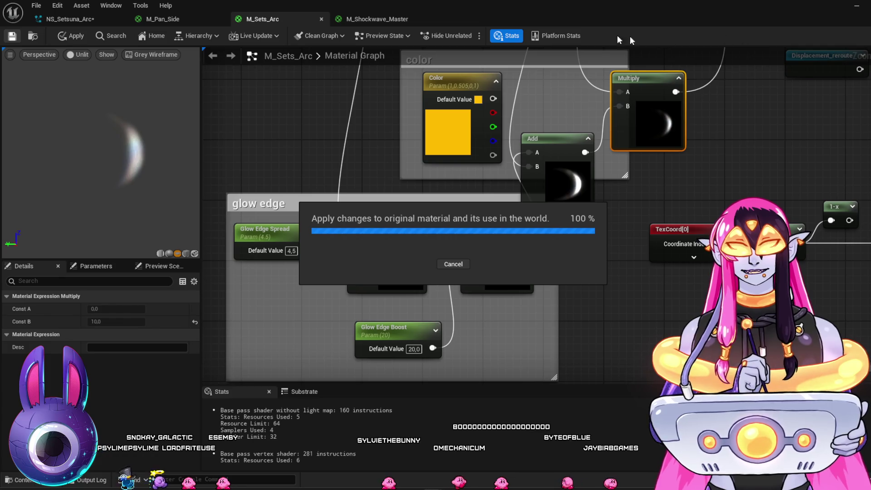
Step: Delete the SimpleSpriteBurst001 emitter from NS_Setsuna_Arc
{"action": "left_click", "coordinate": [64, 21]}
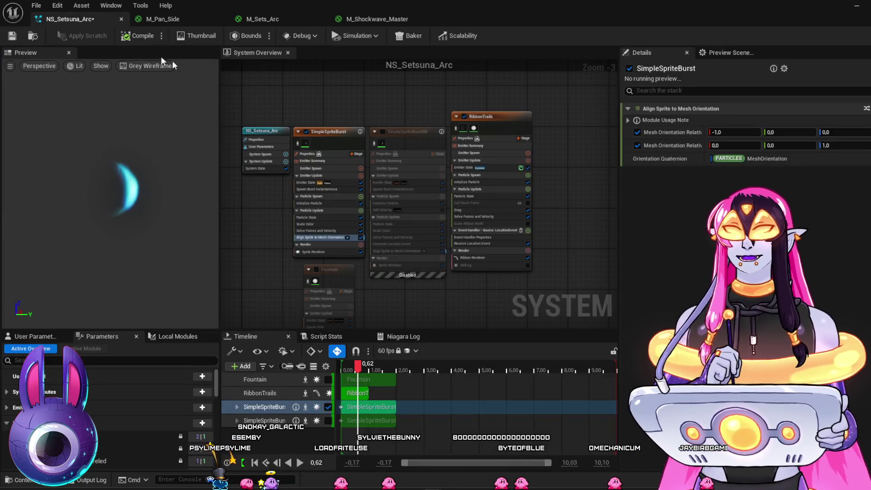
{"action": "left_click", "coordinate": [418, 130]}
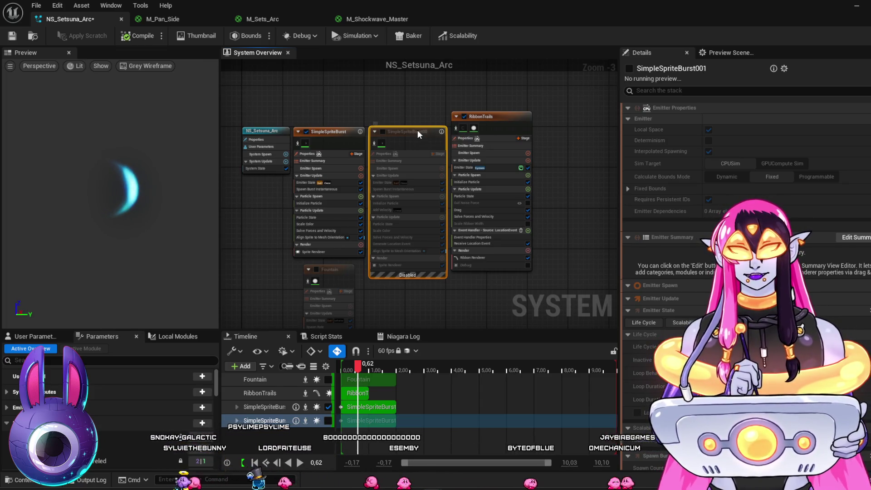
{"action": "key", "text": "Delete"}
Step: Move the RibbonTrails emitter beside Fountain and disable it
{"action": "mouse_move", "coordinate": [492, 120]}
{"action": "left_mouse_down"}
{"action": "mouse_move", "coordinate": [470, 233]}
{"action": "mouse_move", "coordinate": [486, 191]}
{"action": "left_mouse_up"}
{"action": "mouse_move", "coordinate": [481, 222]}
{"action": "left_mouse_down"}
{"action": "mouse_move", "coordinate": [399, 270]}
{"action": "mouse_move", "coordinate": [409, 267]}
{"action": "left_mouse_up"}
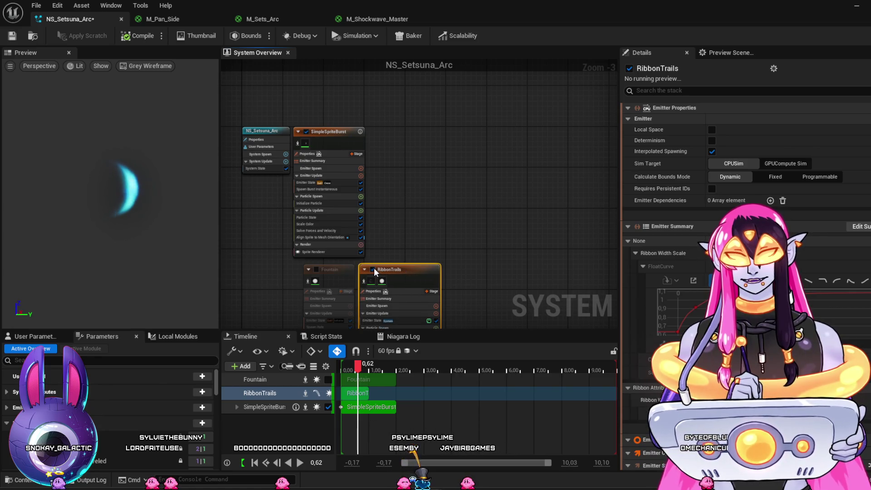
{"action": "left_click", "coordinate": [374, 269]}
{"action": "left_click", "coordinate": [331, 132]}
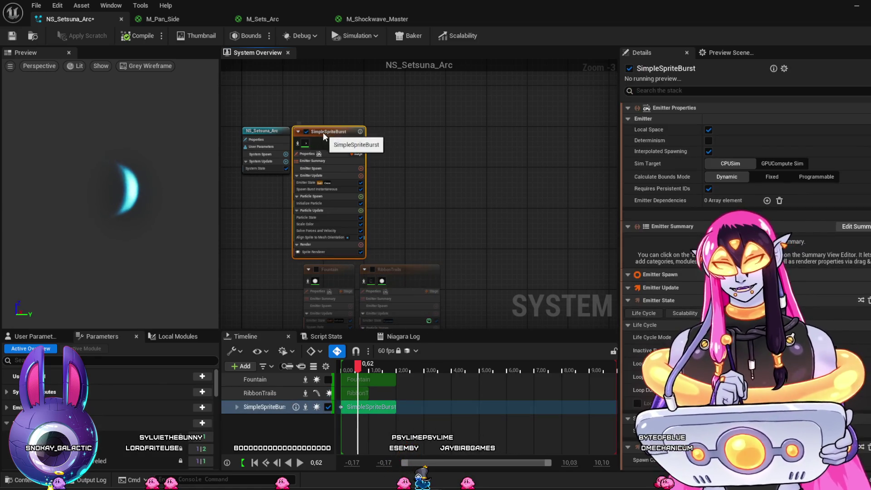
Step: Rename the SimpleSpriteBurst emitter to CresGlow
{"action": "left_click", "coordinate": [339, 132]}
{"action": "type", "text": "CresGI"}
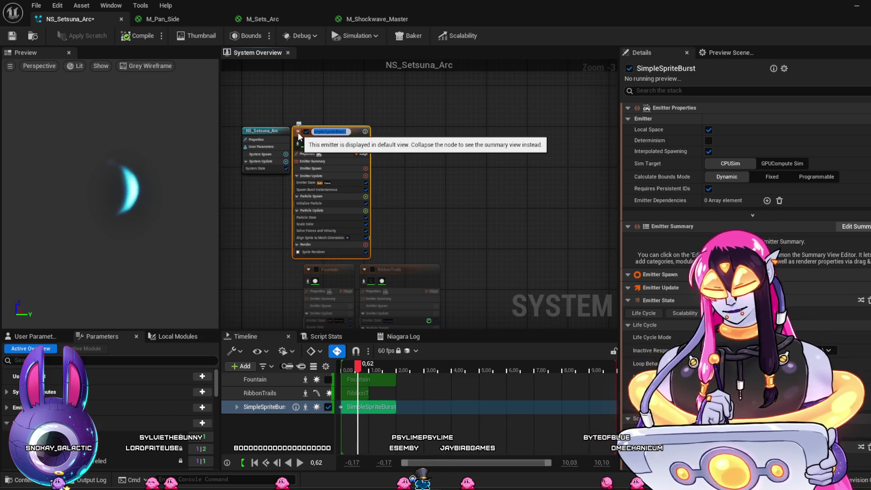
{"action": "key", "text": "Return"}
{"action": "type", "text": "ow"}
{"action": "key", "text": "Return"}
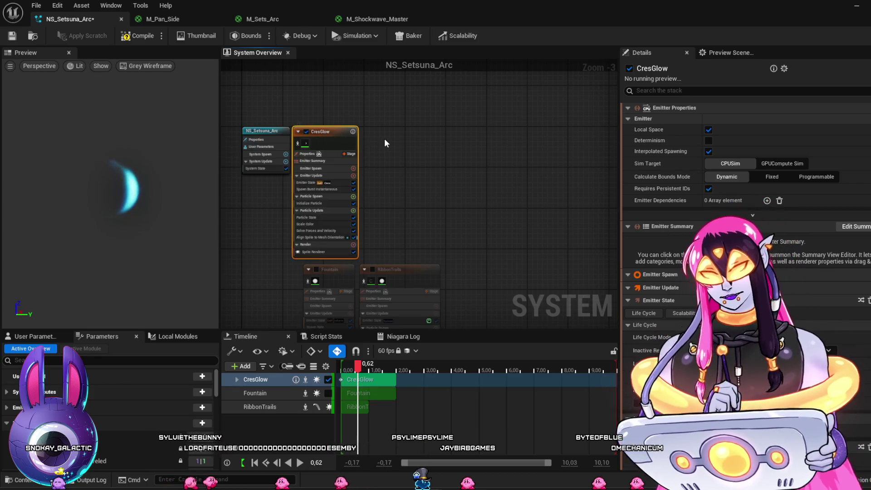
{"action": "left_click", "coordinate": [385, 137]}
Step: Duplicate CresGlow and name the copy cresbase
{"action": "key", "text": "ctrl+v"}
{"action": "left_click_drag", "start_coordinate": [408, 141], "coordinate": [384, 137]}
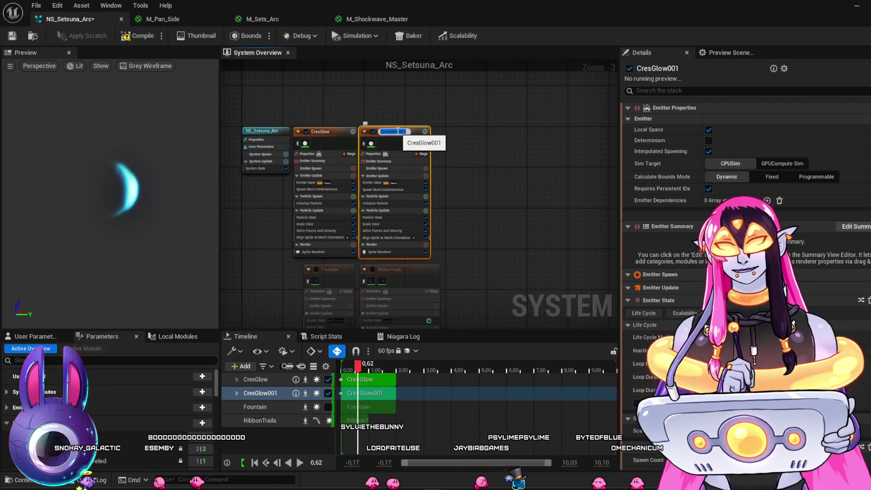
{"action": "type", "text": "cr"}
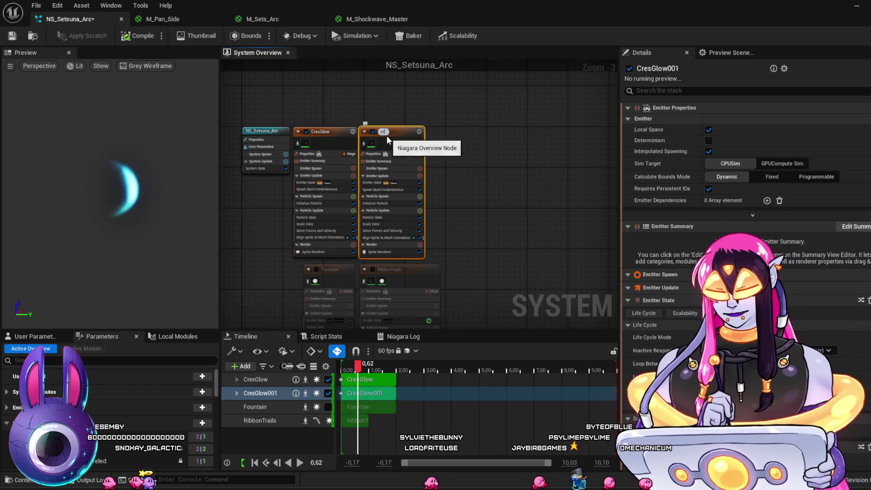
{"action": "type", "text": "esbase"}
{"action": "key", "text": "Return"}
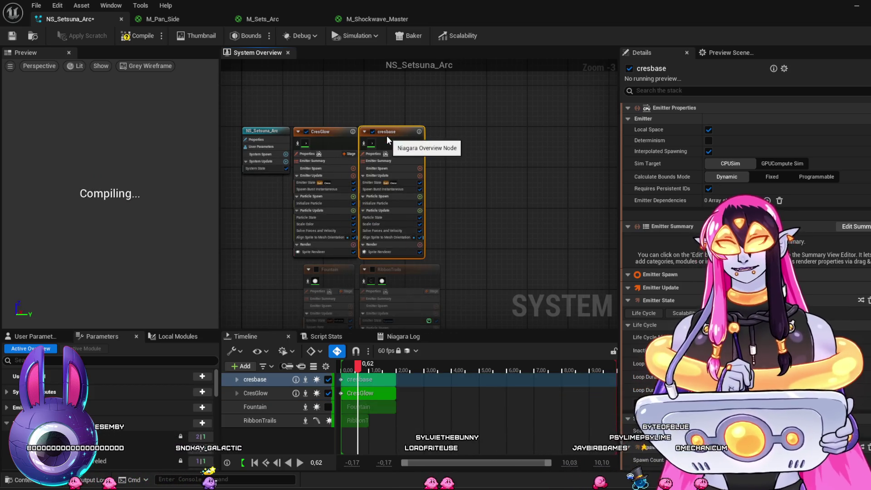
{"action": "left_click", "coordinate": [405, 252]}
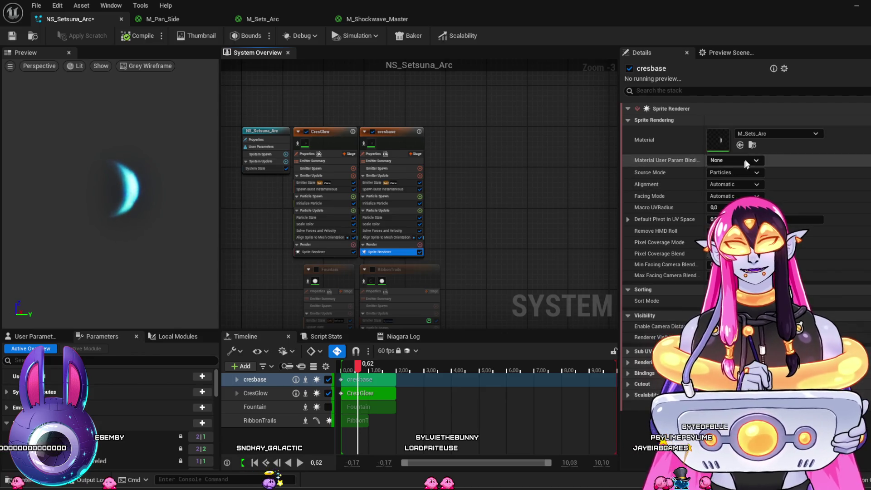
Step: Rename the crescent glow material to M_Sets_ArcGlow
{"action": "left_click", "coordinate": [755, 148]}
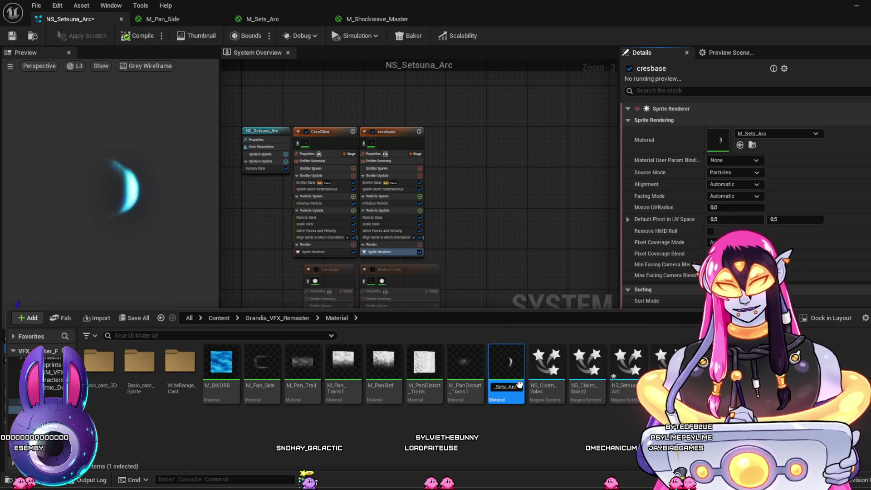
{"action": "key", "text": "Return"}
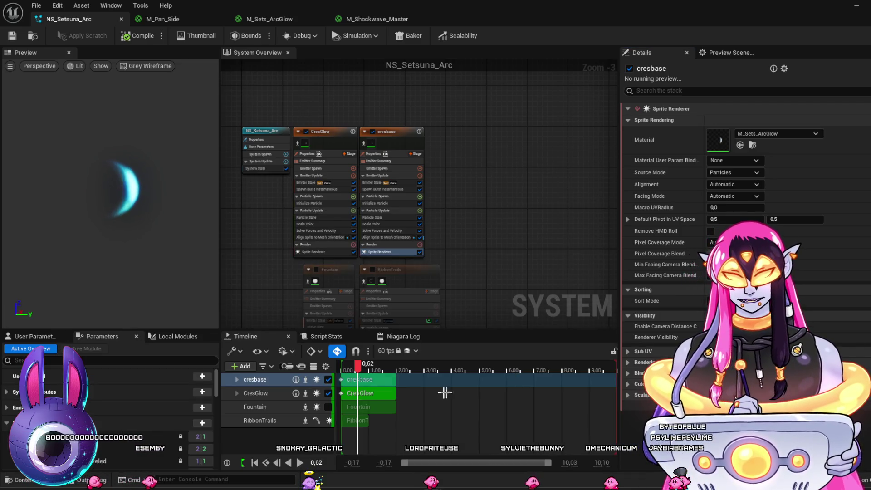
{"action": "left_click", "coordinate": [752, 146]}
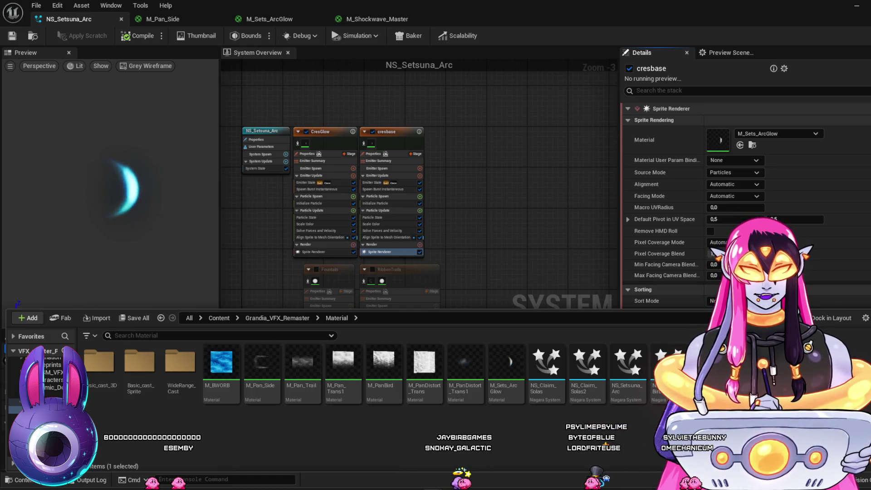
{"action": "left_click", "coordinate": [669, 232]}
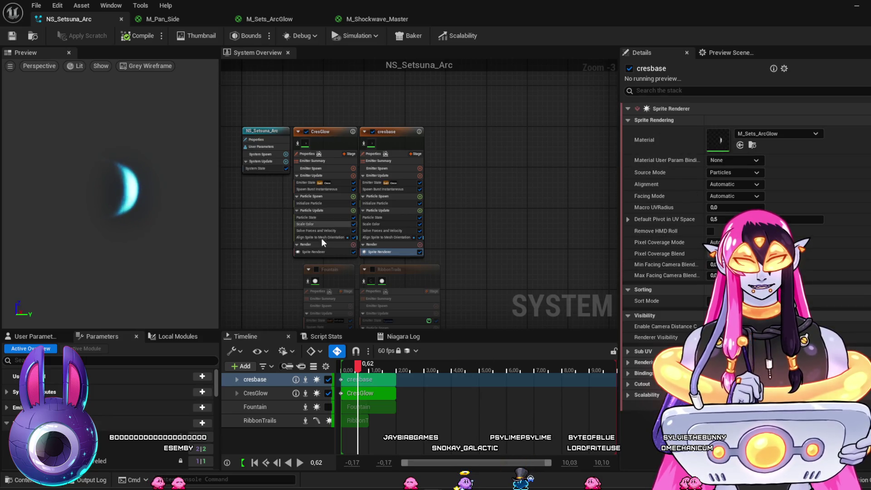
Step: Set cresbase's sprite Material to M_Sets_Arc and open it for editing
{"action": "left_click", "coordinate": [753, 145]}
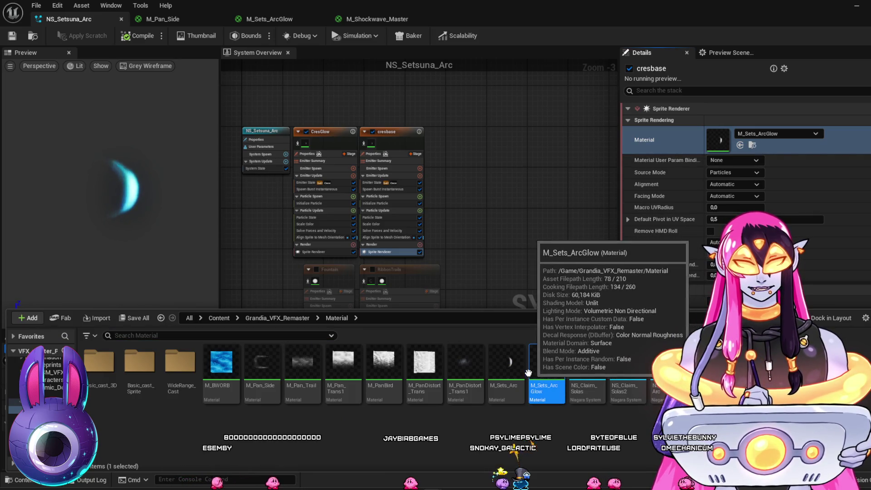
{"action": "key", "text": "Left"}
{"action": "left_click", "coordinate": [741, 145]}
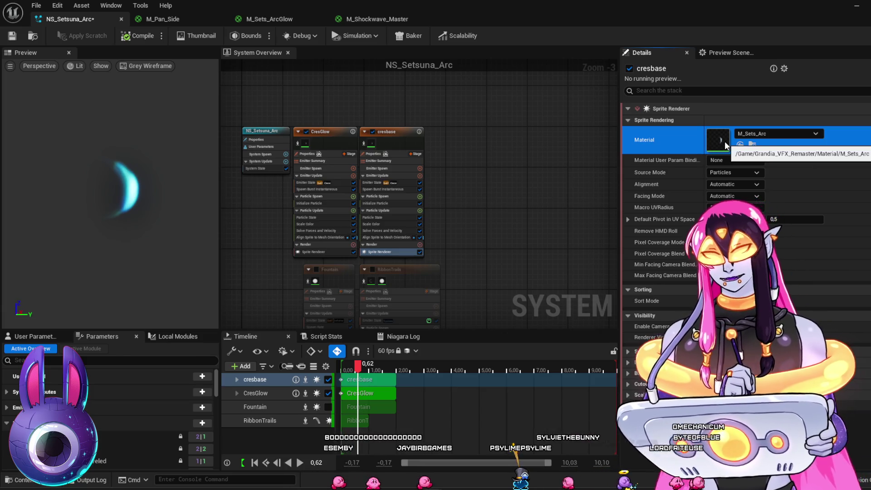
{"action": "double_click", "coordinate": [726, 140]}
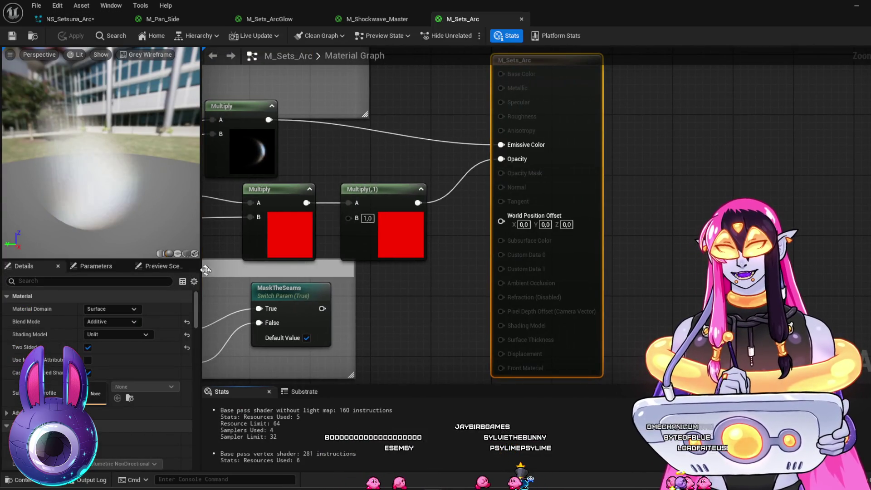
Step: Preview M_Sets_Arc on a plane, trying Epic Headquarters before returning to Grey Wireframe
{"action": "left_click", "coordinate": [177, 254]}
{"action": "mouse_move", "coordinate": [226, 265]}
{"action": "left_mouse_down"}
{"action": "mouse_move", "coordinate": [291, 246]}
{"action": "mouse_move", "coordinate": [809, 207]}
{"action": "left_mouse_up"}
{"action": "scroll", "coordinate": [809, 207], "scroll_direction": "down", "scroll_amount": 2}
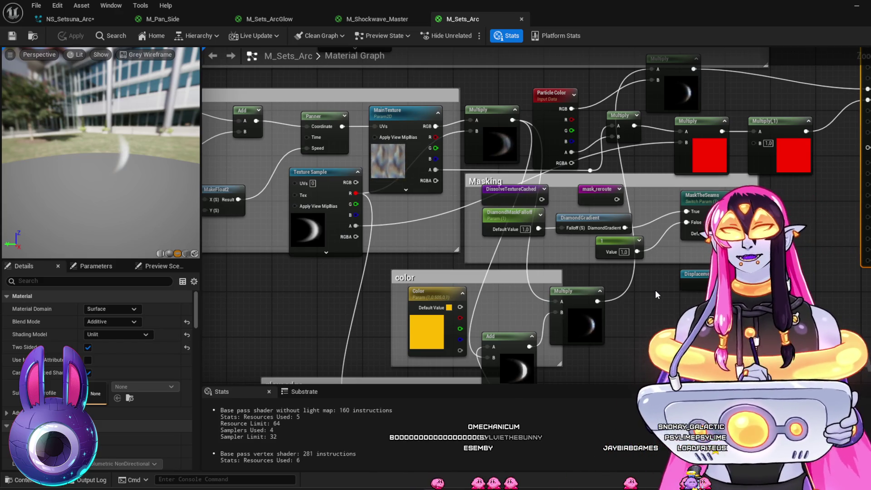
{"action": "left_click", "coordinate": [146, 55]}
{"action": "left_click", "coordinate": [150, 80]}
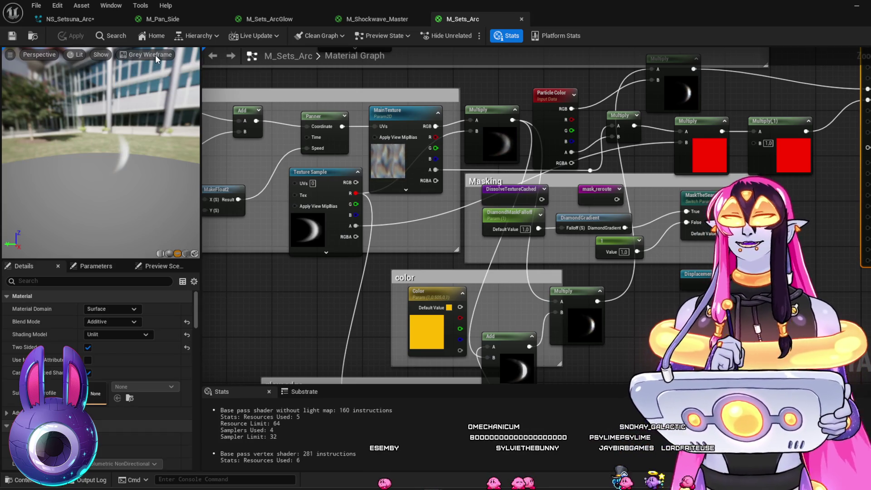
{"action": "left_click", "coordinate": [155, 56]}
{"action": "left_click", "coordinate": [222, 138]}
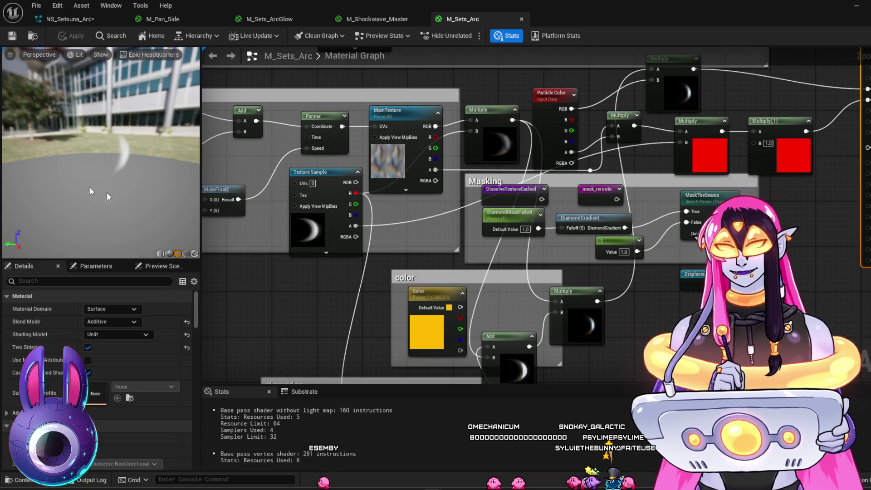
{"action": "left_click", "coordinate": [146, 54]}
{"action": "left_click", "coordinate": [150, 91]}
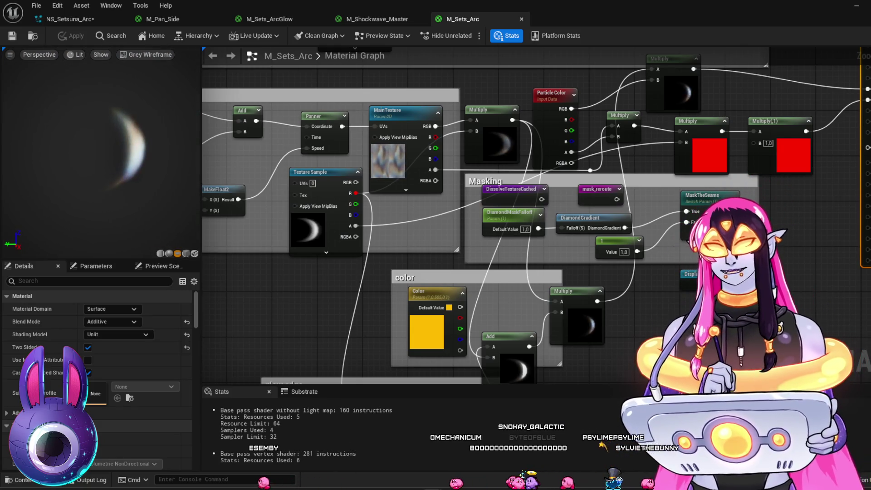
Step: Switch the material preview viewport to Unlit view mode
{"action": "left_click", "coordinate": [72, 56]}
{"action": "left_click", "coordinate": [88, 103]}
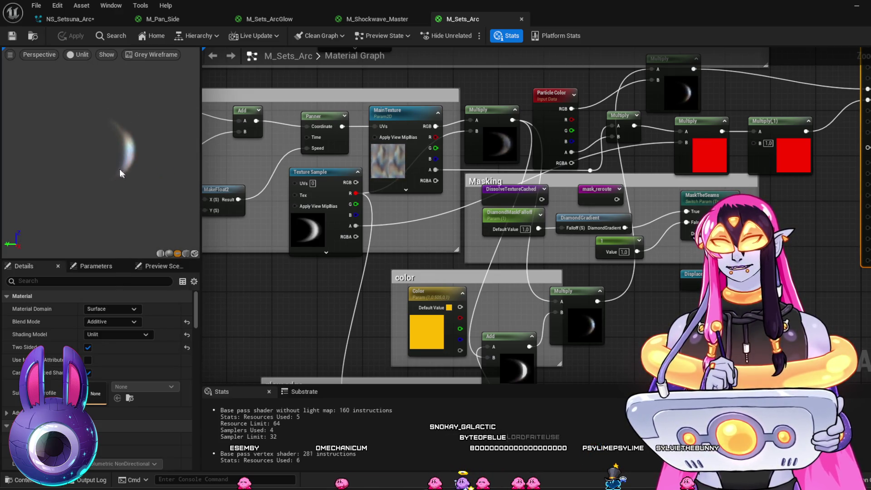
{"action": "left_click_drag", "start_coordinate": [531, 279], "coordinate": [518, 136]}
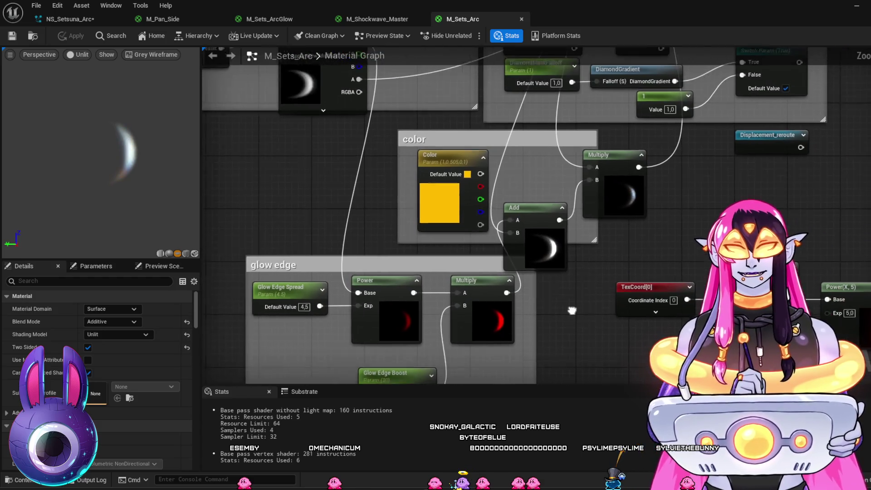
{"action": "scroll", "coordinate": [587, 315], "scroll_direction": "up", "scroll_amount": 1}
{"action": "mouse_move", "coordinate": [651, 352]}
{"action": "left_mouse_down"}
{"action": "mouse_move", "coordinate": [637, 408]}
{"action": "mouse_move", "coordinate": [608, 447]}
{"action": "left_mouse_up"}
{"action": "mouse_move", "coordinate": [651, 352]}
{"action": "left_mouse_down"}
{"action": "mouse_move", "coordinate": [653, 422]}
{"action": "mouse_move", "coordinate": [664, 323]}
{"action": "mouse_move", "coordinate": [563, 91]}
{"action": "mouse_move", "coordinate": [580, 158]}
{"action": "left_mouse_up"}
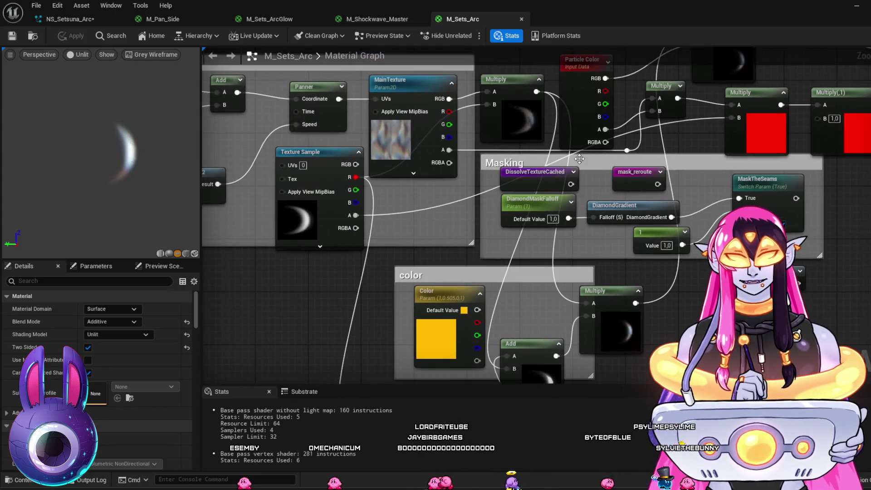
{"action": "mouse_move", "coordinate": [537, 91]}
{"action": "left_mouse_down"}
{"action": "mouse_move", "coordinate": [389, 442]}
{"action": "mouse_move", "coordinate": [364, 315]}
{"action": "mouse_move", "coordinate": [356, 319]}
{"action": "left_mouse_up"}
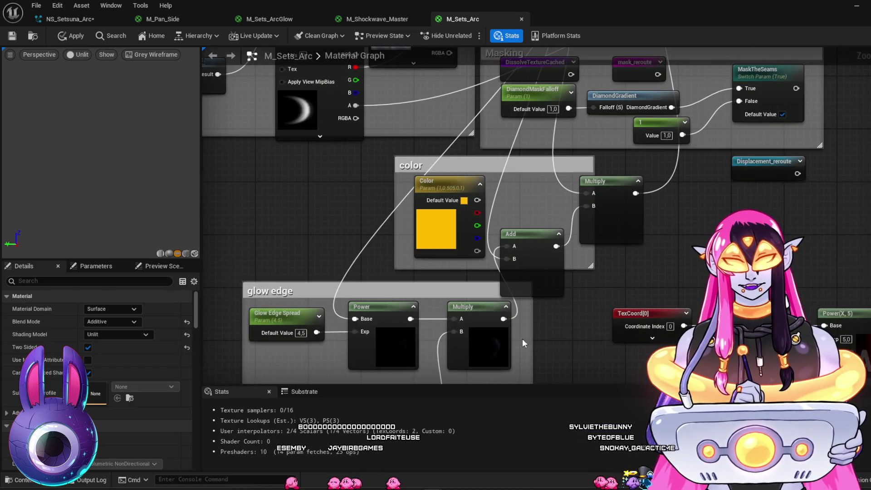
{"action": "left_click_drag", "start_coordinate": [523, 340], "coordinate": [512, 268]}
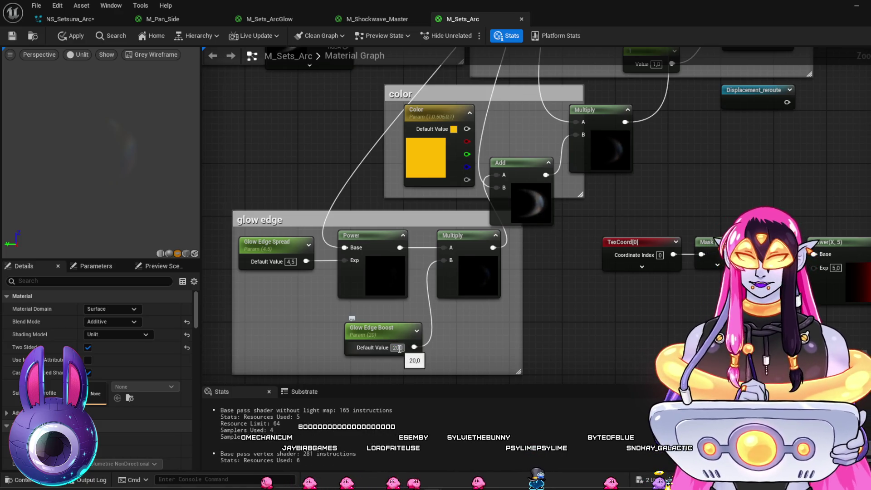
Step: Set Glow Edge Boost's default value to 200 and check the preview viewport options
{"action": "left_click", "coordinate": [398, 348]}
{"action": "type", "text": "200"}
{"action": "key", "text": "Return"}
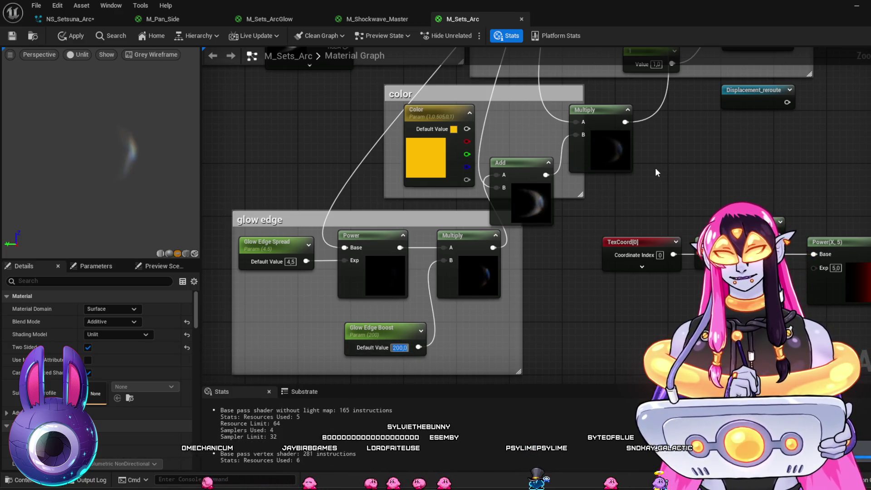
{"action": "left_click", "coordinate": [49, 56]}
{"action": "key", "text": "Escape"}
{"action": "left_click", "coordinate": [10, 55]}
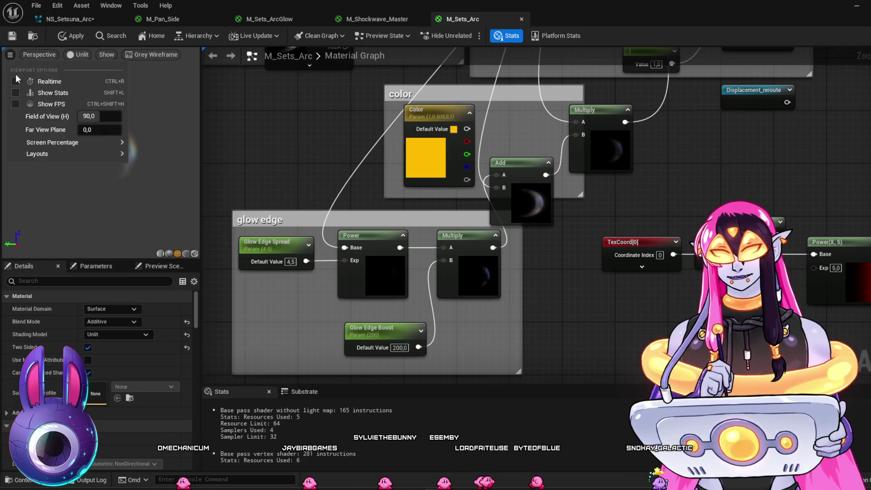
{"action": "left_click", "coordinate": [170, 117]}
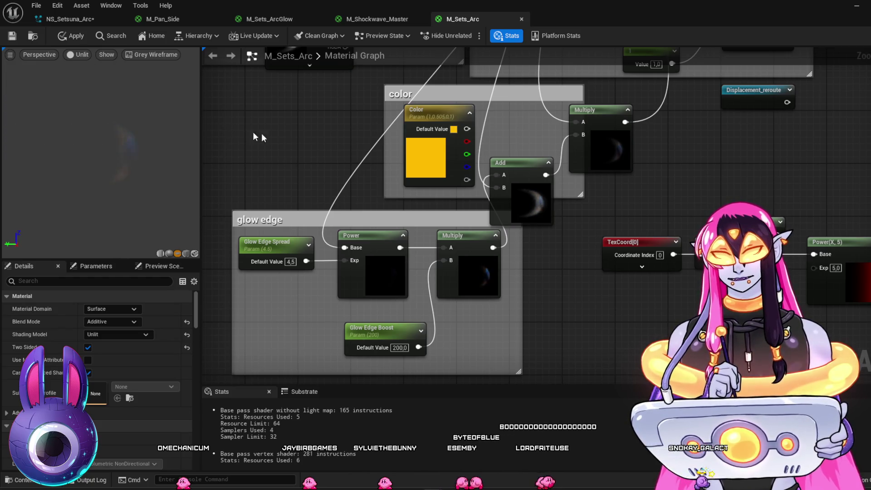
Step: Try Glow Edge Spread values 1 and 2, settling on 3
{"action": "mouse_move", "coordinate": [711, 161]}
{"action": "left_mouse_down"}
{"action": "mouse_move", "coordinate": [671, 239]}
{"action": "mouse_move", "coordinate": [617, 389]}
{"action": "mouse_move", "coordinate": [620, 408]}
{"action": "left_mouse_up"}
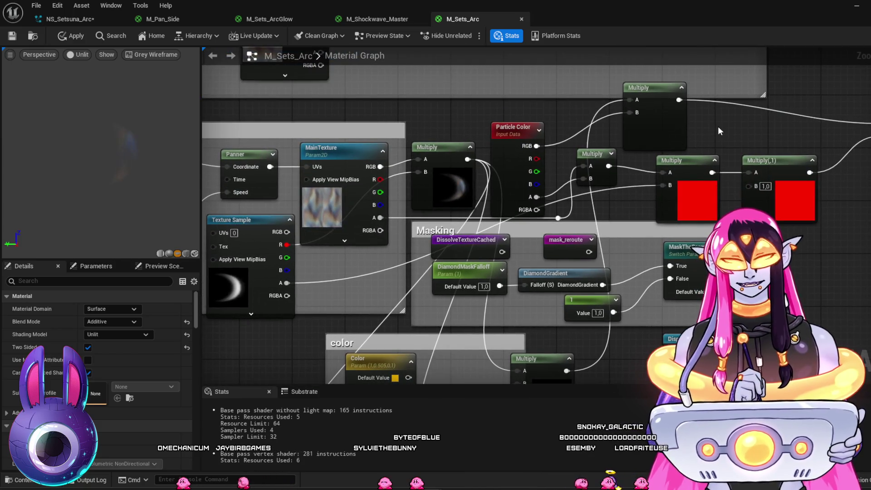
{"action": "left_click_drag", "start_coordinate": [718, 126], "coordinate": [655, 144]}
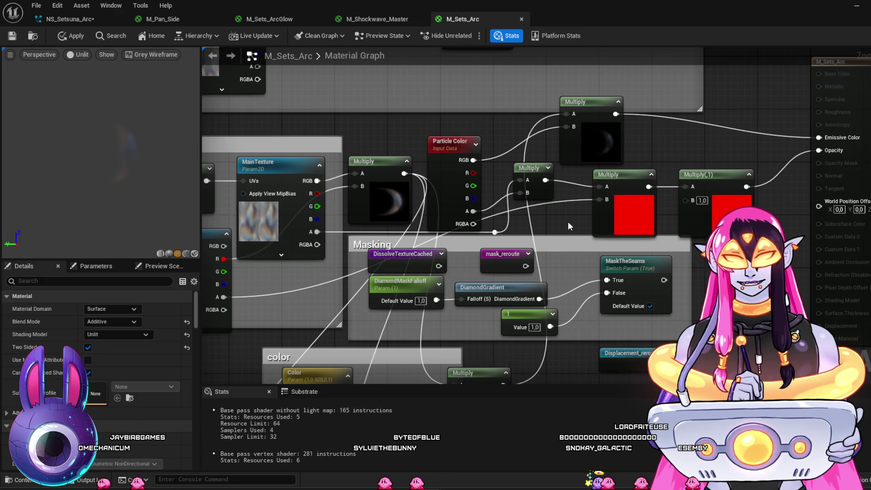
{"action": "left_click_drag", "start_coordinate": [568, 222], "coordinate": [601, 65]}
{"action": "mouse_move", "coordinate": [469, 379]}
{"action": "left_mouse_down"}
{"action": "mouse_move", "coordinate": [495, 290]}
{"action": "mouse_move", "coordinate": [589, 265]}
{"action": "left_mouse_up"}
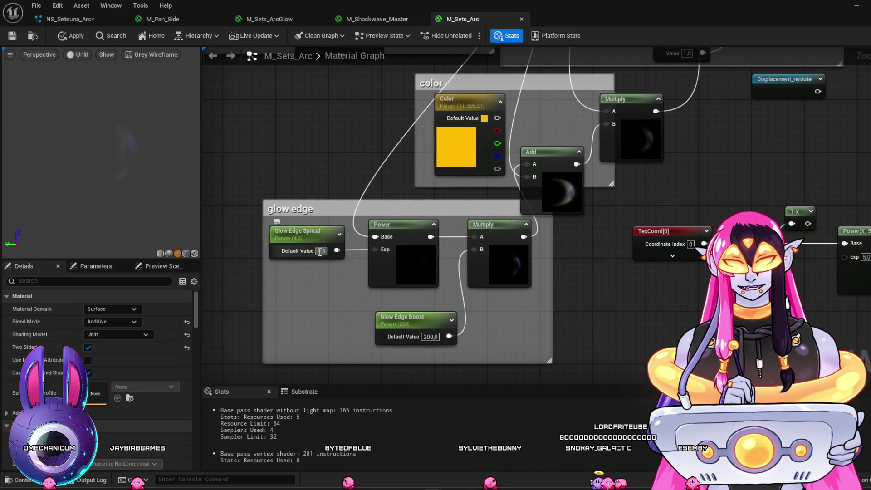
{"action": "type", "text": "1"}
{"action": "key", "text": "Return"}
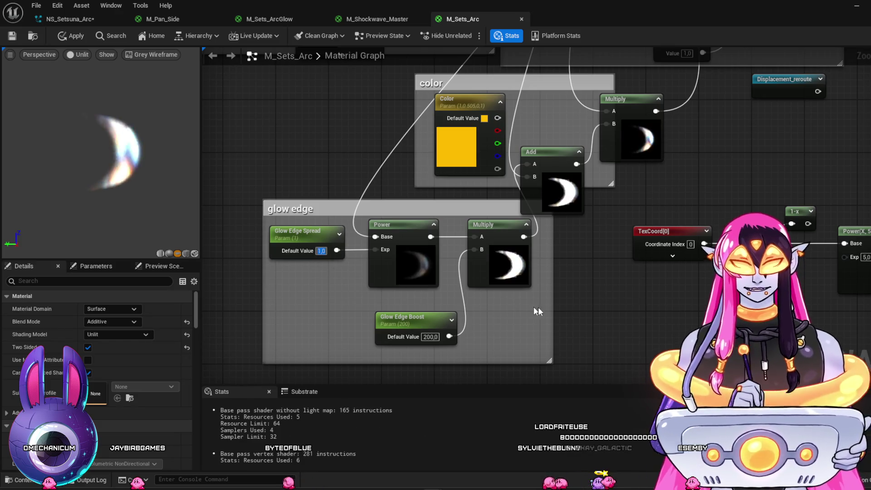
{"action": "type", "text": "2"}
{"action": "key", "text": "Return"}
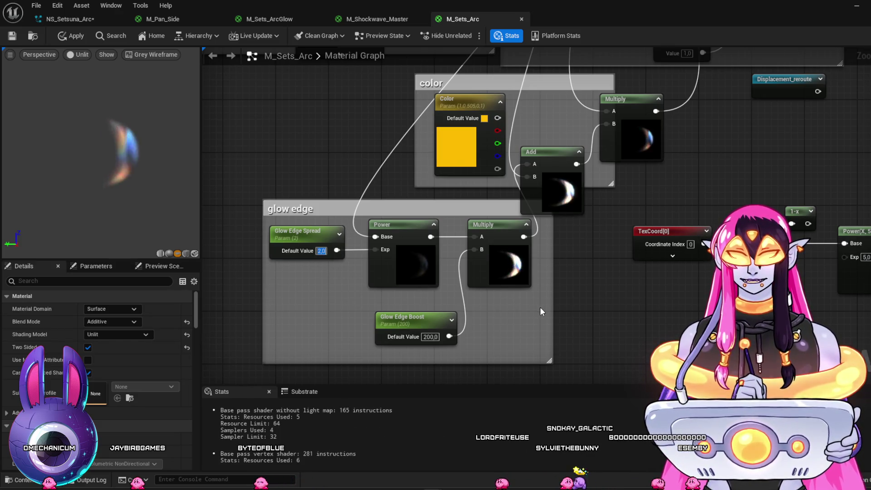
{"action": "type", "text": "3"}
{"action": "key", "text": "Return"}
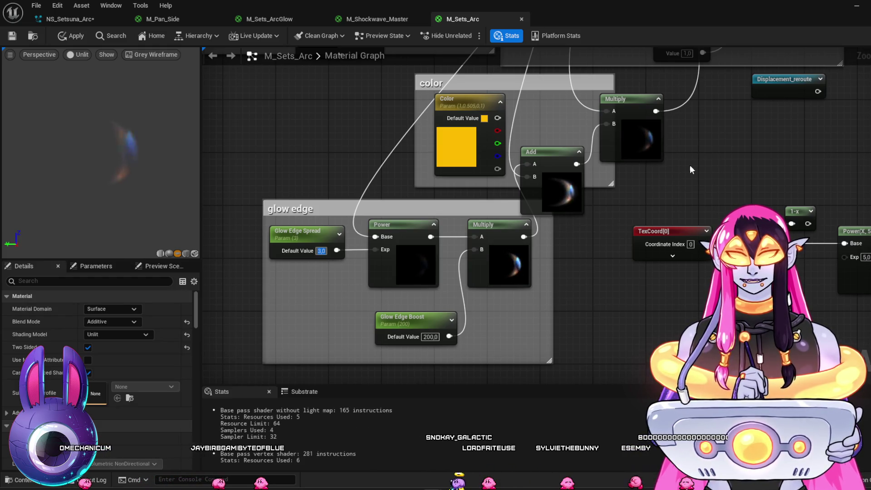
{"action": "left_click_drag", "start_coordinate": [731, 124], "coordinate": [640, 392]}
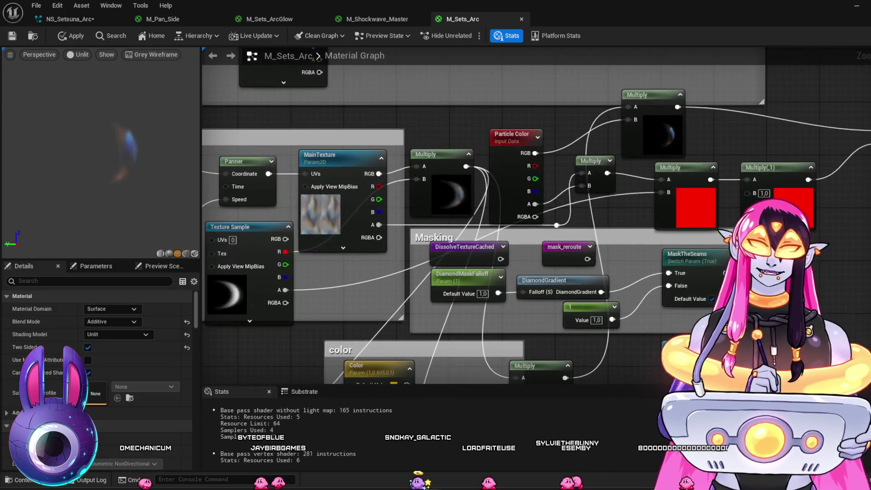
Step: Set Glow Edge Spread to 1.0 so the crescent edge glows bright white
{"action": "mouse_move", "coordinate": [467, 167]}
{"action": "left_mouse_down"}
{"action": "mouse_move", "coordinate": [485, 163]}
{"action": "mouse_move", "coordinate": [560, 99]}
{"action": "mouse_move", "coordinate": [600, 118]}
{"action": "mouse_move", "coordinate": [628, 107]}
{"action": "left_mouse_up"}
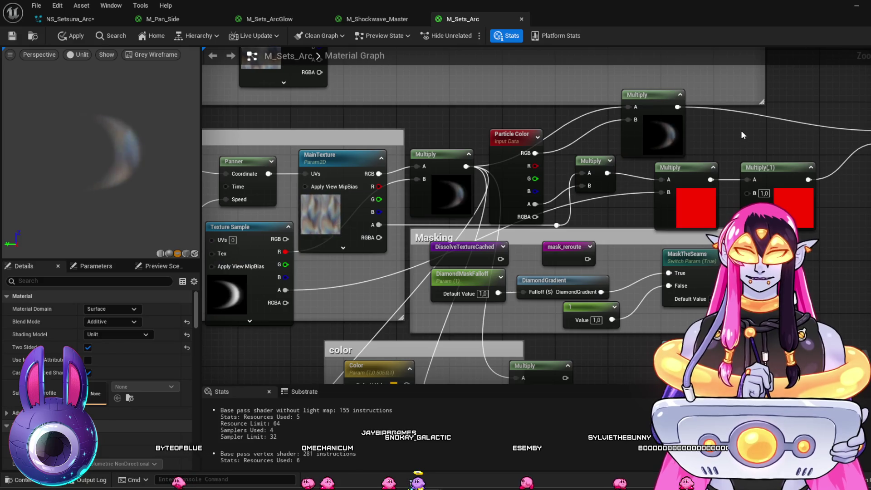
{"action": "left_click_drag", "start_coordinate": [625, 214], "coordinate": [584, 172]}
{"action": "left_click_drag", "start_coordinate": [491, 310], "coordinate": [572, 224]}
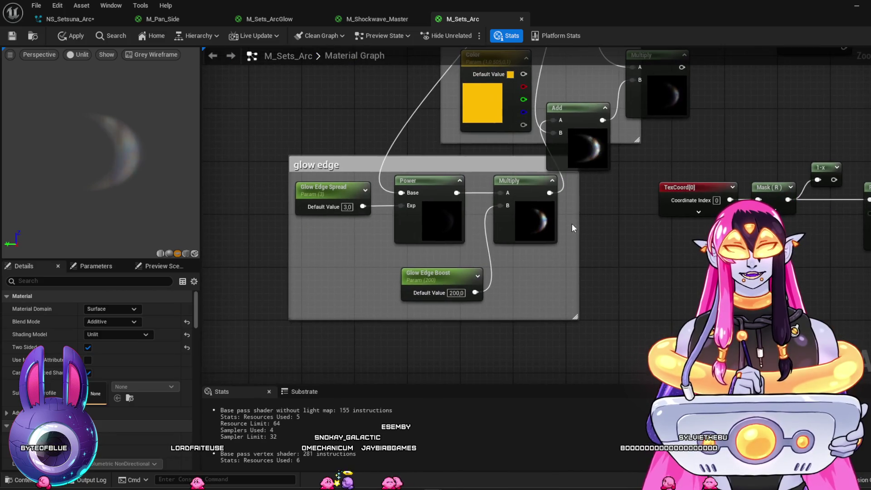
{"action": "left_click", "coordinate": [347, 207]}
{"action": "type", "text": "1"}
{"action": "key", "text": "Return"}
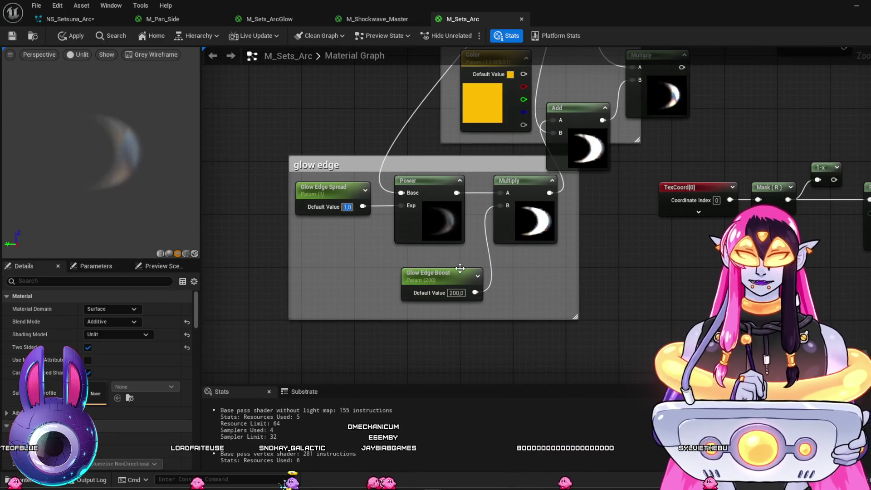
{"action": "mouse_move", "coordinate": [737, 115]}
{"action": "left_mouse_down"}
{"action": "mouse_move", "coordinate": [629, 267]}
{"action": "mouse_move", "coordinate": [622, 350]}
{"action": "left_mouse_up"}
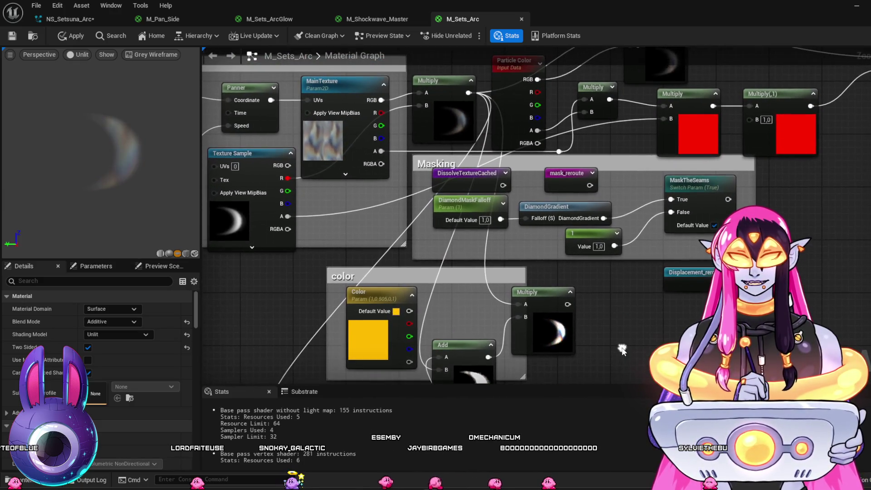
{"action": "left_click", "coordinate": [530, 296]}
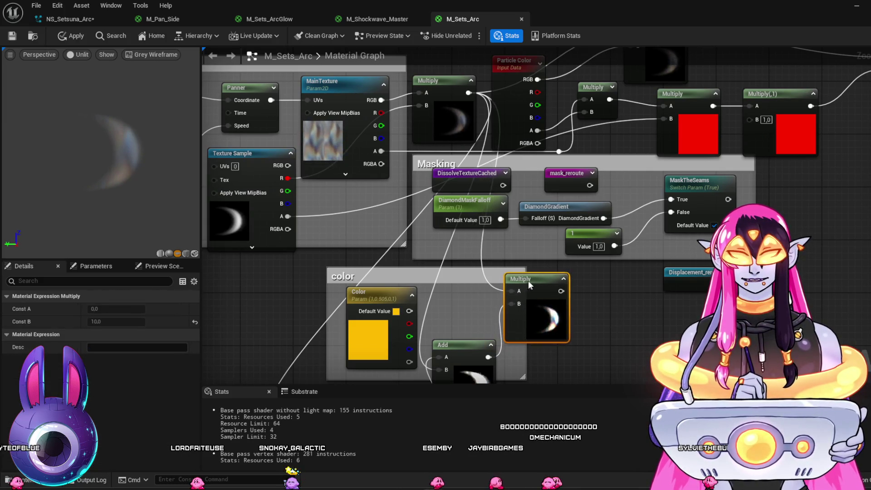
Step: Bring the glow edge group into view and try Glow Edge Boost values of 20, then 3
{"action": "mouse_move", "coordinate": [589, 310]}
{"action": "left_mouse_down"}
{"action": "mouse_move", "coordinate": [568, 332]}
{"action": "mouse_move", "coordinate": [672, 213]}
{"action": "mouse_move", "coordinate": [840, 80]}
{"action": "mouse_move", "coordinate": [859, 78]}
{"action": "left_mouse_up"}
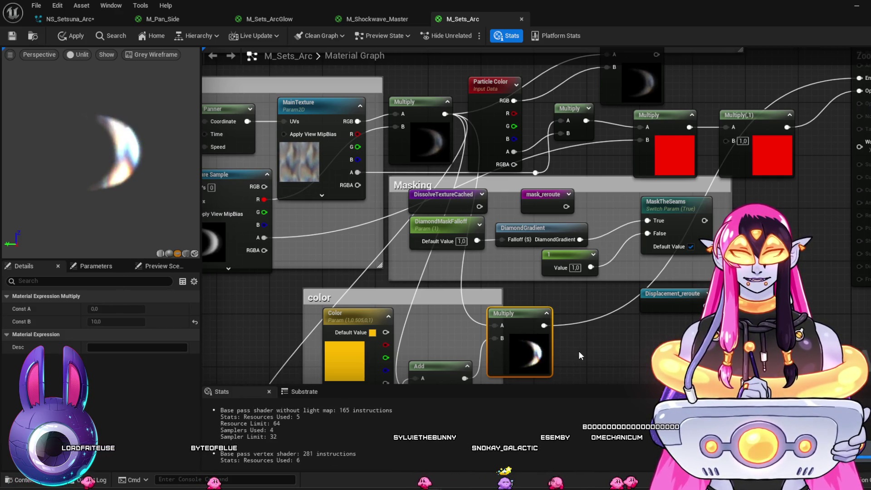
{"action": "mouse_move", "coordinate": [586, 358]}
{"action": "left_mouse_down"}
{"action": "mouse_move", "coordinate": [679, 125]}
{"action": "mouse_move", "coordinate": [706, 121]}
{"action": "left_mouse_up"}
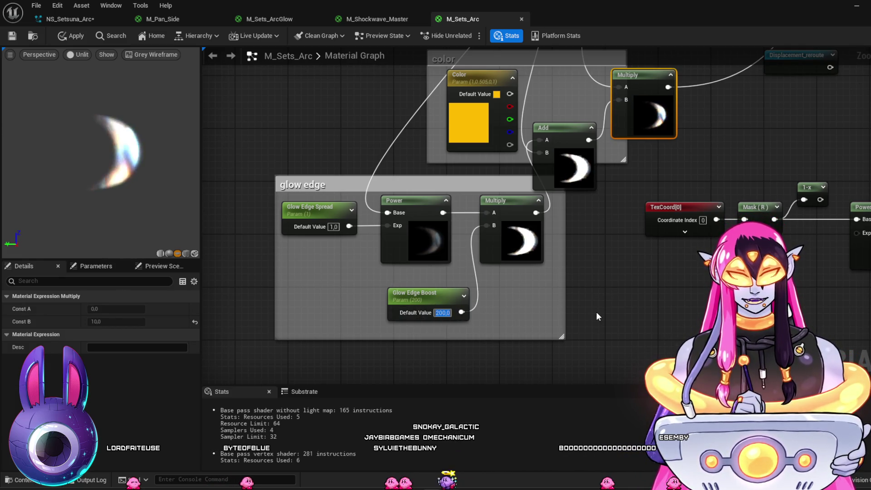
{"action": "type", "text": "20"}
{"action": "key", "text": "Return"}
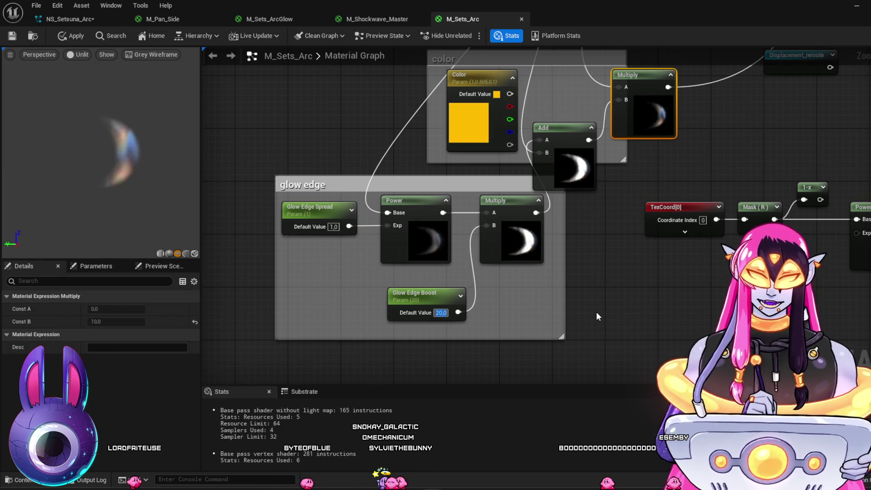
{"action": "type", "text": "3"}
{"action": "key", "text": "Return"}
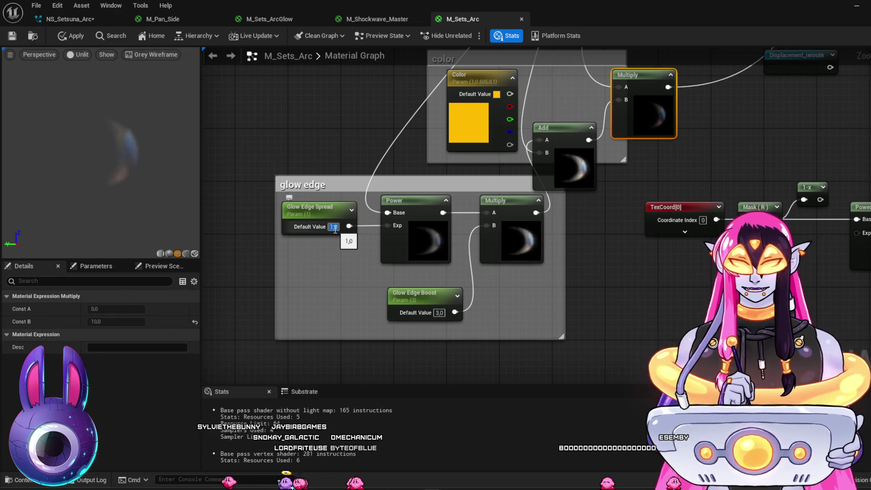
Step: Set Glow Edge Spread to 5, then settle Glow Edge Boost at 300 after trying 100
{"action": "type", "text": "5"}
{"action": "key", "text": "Return"}
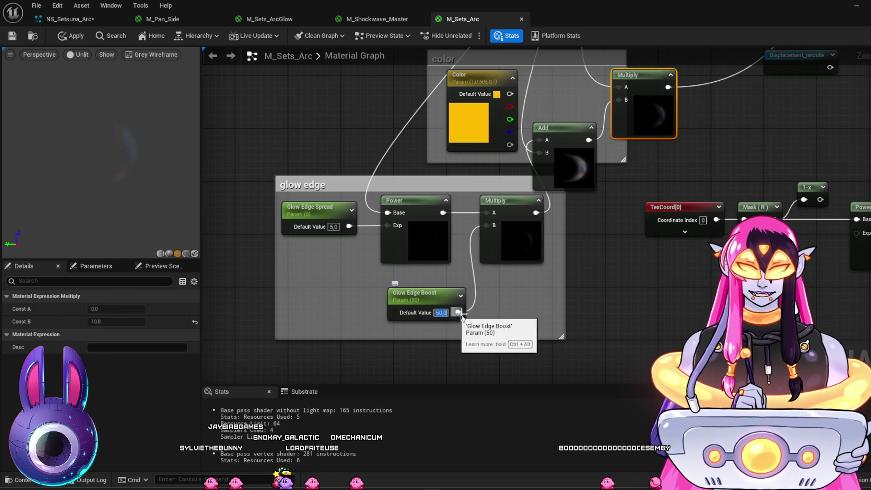
{"action": "type", "text": "100"}
{"action": "key", "text": "Return"}
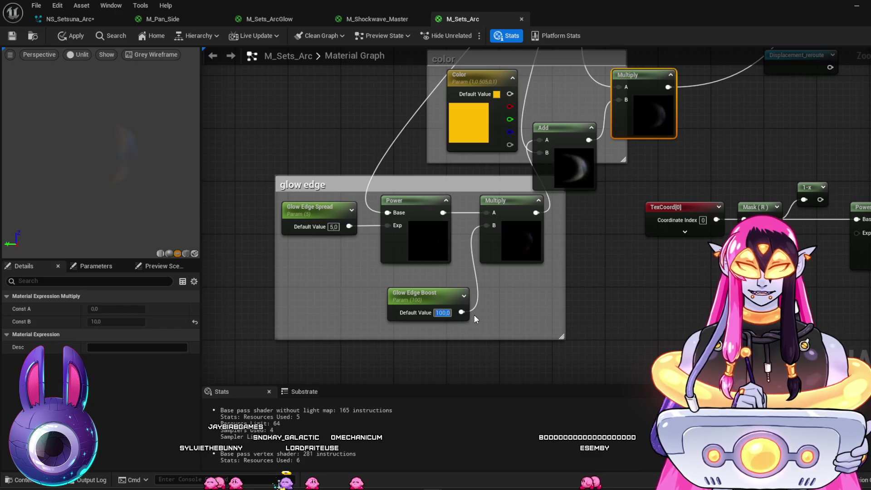
{"action": "type", "text": "300"}
{"action": "key", "text": "Return"}
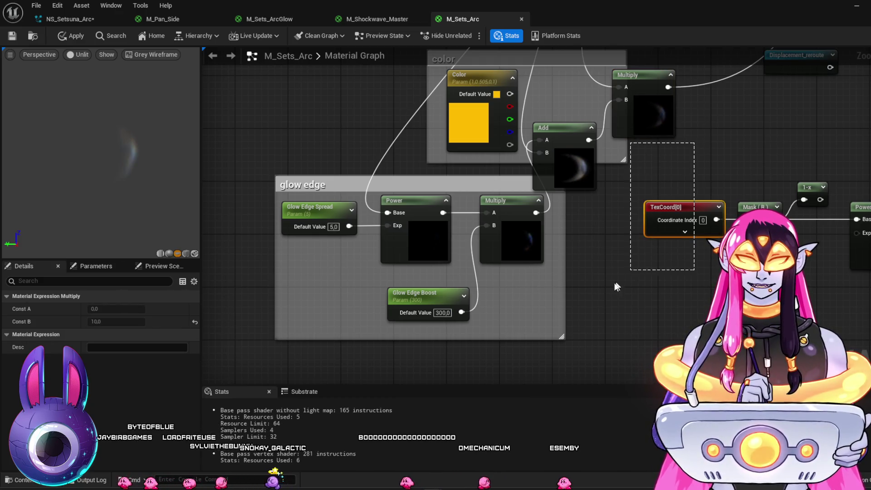
{"action": "left_click", "coordinate": [696, 146]}
Step: Widen the color comment box and arrange its Add and Multiply nodes side by side inside it
{"action": "mouse_move", "coordinate": [696, 146]}
{"action": "left_mouse_down"}
{"action": "mouse_move", "coordinate": [581, 298]}
{"action": "mouse_move", "coordinate": [585, 342]}
{"action": "left_mouse_up"}
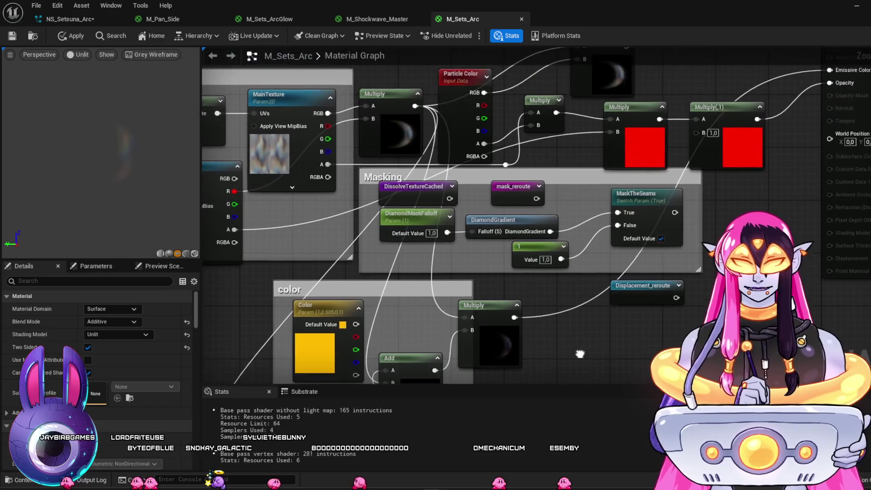
{"action": "left_click", "coordinate": [508, 293]}
{"action": "mouse_move", "coordinate": [509, 294]}
{"action": "left_mouse_down"}
{"action": "mouse_move", "coordinate": [521, 286]}
{"action": "mouse_move", "coordinate": [489, 294]}
{"action": "mouse_move", "coordinate": [567, 275]}
{"action": "left_mouse_up"}
{"action": "left_click_drag", "start_coordinate": [422, 344], "coordinate": [422, 296]}
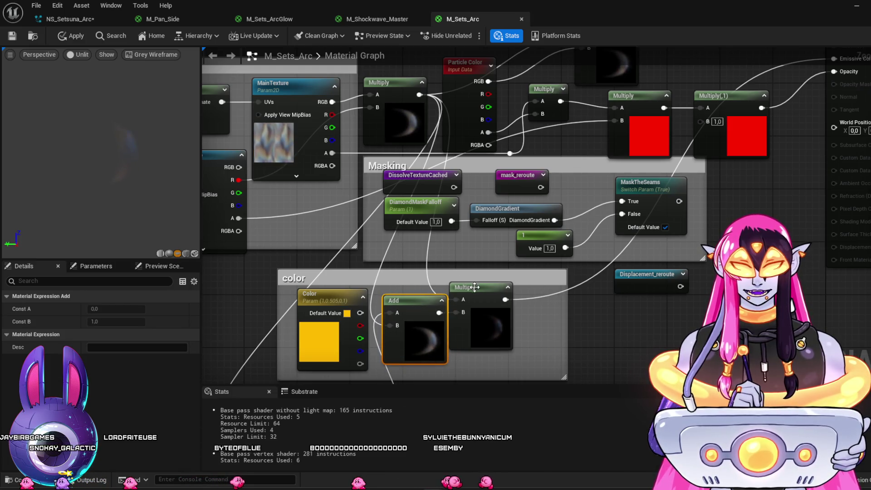
{"action": "left_click_drag", "start_coordinate": [475, 287], "coordinate": [525, 295]}
{"action": "left_click_drag", "start_coordinate": [427, 300], "coordinate": [460, 300]}
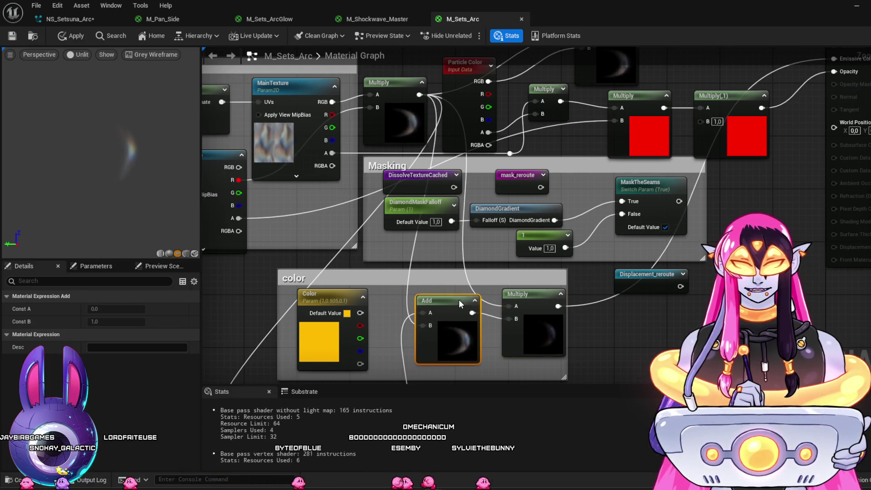
Step: Wire the Particle Color RGB output into the Add node
{"action": "mouse_move", "coordinate": [643, 341]}
{"action": "left_mouse_down"}
{"action": "mouse_move", "coordinate": [638, 355]}
{"action": "mouse_move", "coordinate": [654, 380]}
{"action": "mouse_move", "coordinate": [638, 332]}
{"action": "mouse_move", "coordinate": [636, 353]}
{"action": "left_mouse_up"}
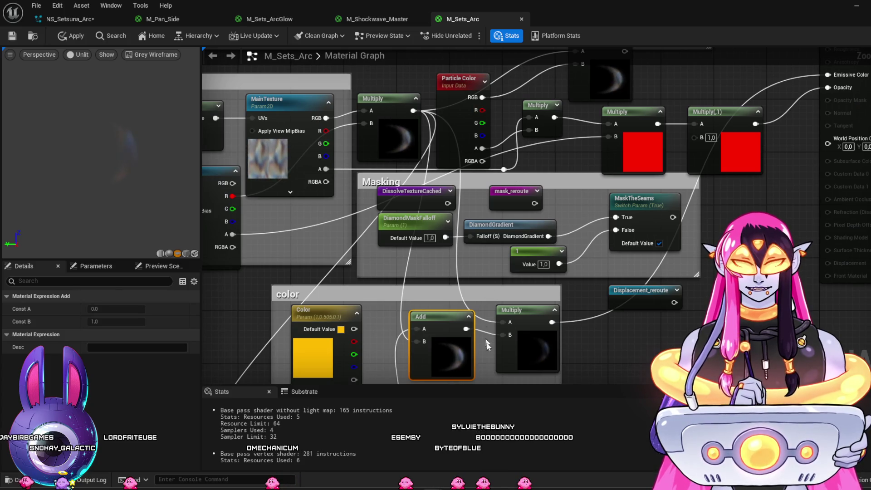
{"action": "mouse_move", "coordinate": [549, 280]}
{"action": "left_mouse_down"}
{"action": "mouse_move", "coordinate": [533, 251]}
{"action": "mouse_move", "coordinate": [544, 267]}
{"action": "mouse_move", "coordinate": [620, 96]}
{"action": "mouse_move", "coordinate": [630, 101]}
{"action": "left_mouse_up"}
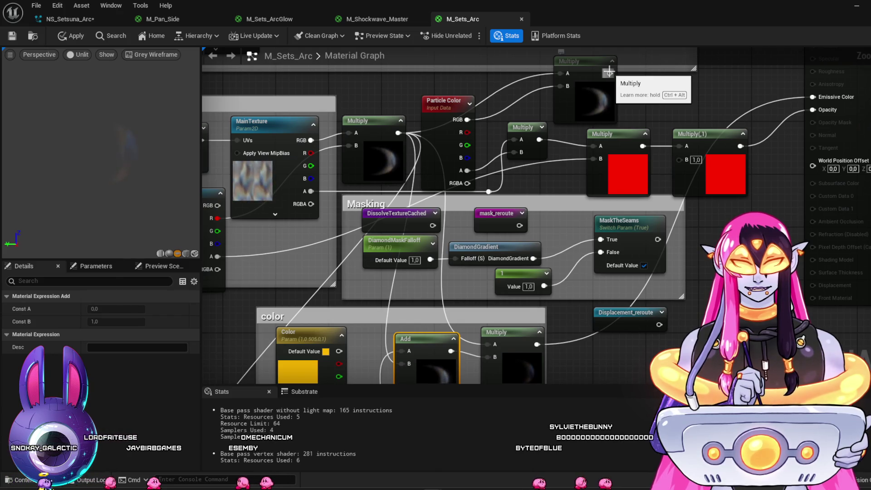
{"action": "mouse_move", "coordinate": [635, 108]}
{"action": "left_mouse_down"}
{"action": "mouse_move", "coordinate": [658, 68]}
{"action": "mouse_move", "coordinate": [667, 22]}
{"action": "left_mouse_up"}
{"action": "mouse_move", "coordinate": [499, 204]}
{"action": "left_mouse_down"}
{"action": "mouse_move", "coordinate": [490, 218]}
{"action": "mouse_move", "coordinate": [497, 130]}
{"action": "mouse_move", "coordinate": [476, 237]}
{"action": "left_mouse_up"}
{"action": "mouse_move", "coordinate": [420, 70]}
{"action": "left_mouse_down"}
{"action": "mouse_move", "coordinate": [423, 109]}
{"action": "mouse_move", "coordinate": [422, 94]}
{"action": "mouse_move", "coordinate": [422, 102]}
{"action": "left_mouse_up"}
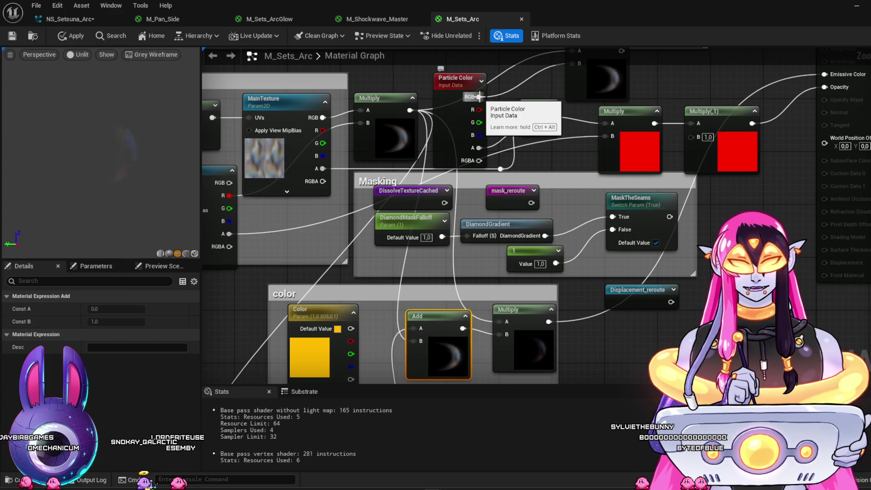
{"action": "mouse_move", "coordinate": [479, 97]}
{"action": "left_mouse_down"}
{"action": "mouse_move", "coordinate": [540, 152]}
{"action": "mouse_move", "coordinate": [433, 271]}
{"action": "mouse_move", "coordinate": [414, 334]}
{"action": "left_mouse_up"}
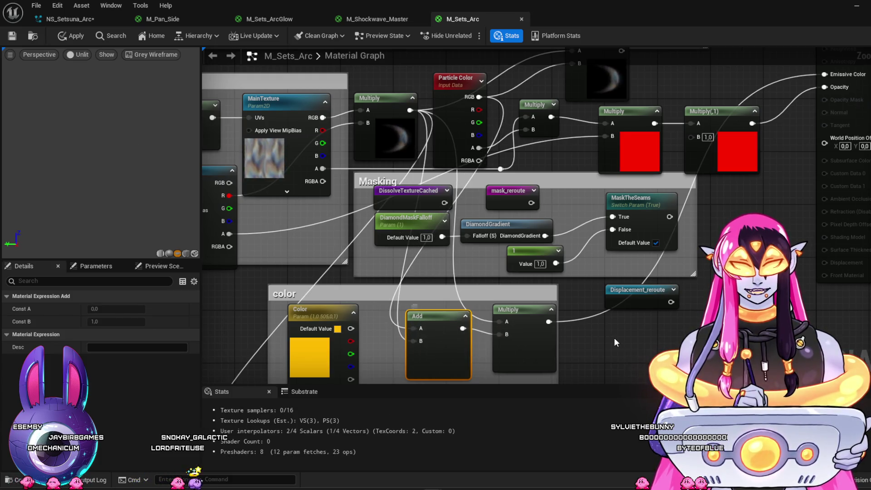
Step: Feed the glow edge Multiply output into the Add node's B input
{"action": "left_click_drag", "start_coordinate": [603, 344], "coordinate": [620, 258]}
{"action": "left_click_drag", "start_coordinate": [390, 365], "coordinate": [431, 257]}
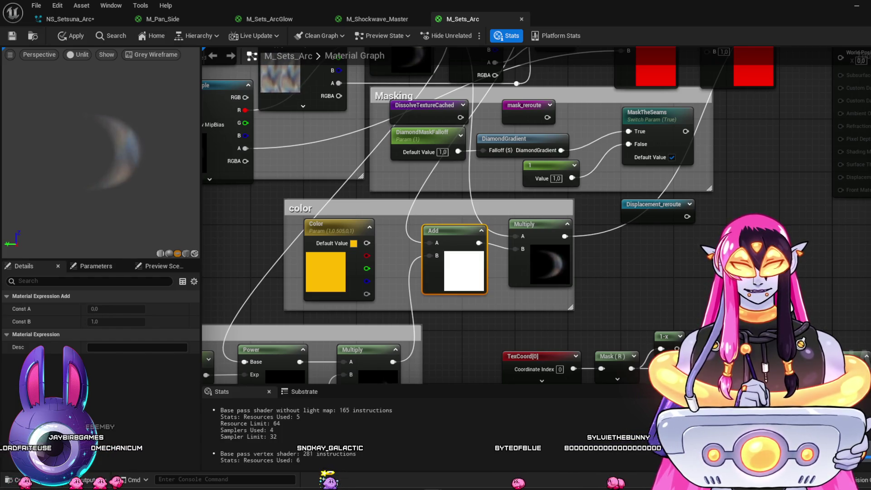
{"action": "mouse_move", "coordinate": [722, 189]}
{"action": "left_mouse_down"}
{"action": "mouse_move", "coordinate": [683, 251]}
{"action": "mouse_move", "coordinate": [636, 290]}
{"action": "left_mouse_up"}
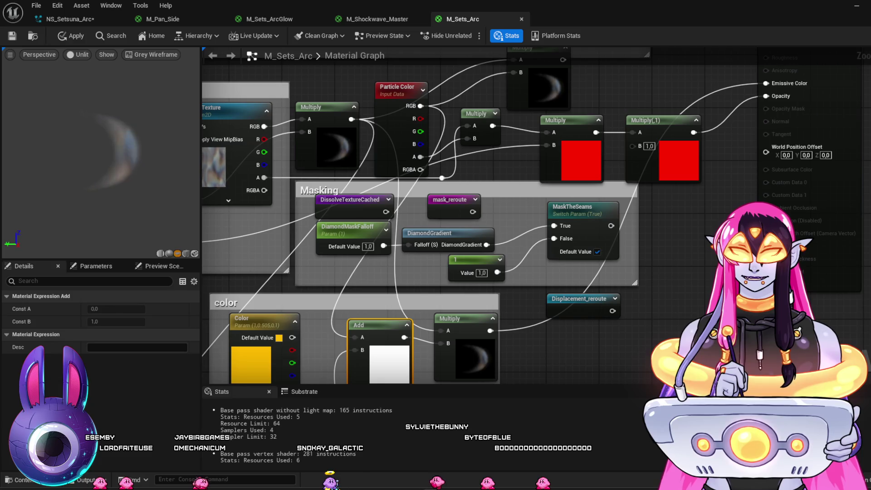
{"action": "mouse_move", "coordinate": [709, 242]}
{"action": "left_mouse_down"}
{"action": "mouse_move", "coordinate": [656, 268]}
{"action": "mouse_move", "coordinate": [667, 301]}
{"action": "mouse_move", "coordinate": [649, 293]}
{"action": "mouse_move", "coordinate": [653, 175]}
{"action": "mouse_move", "coordinate": [660, 204]}
{"action": "left_mouse_up"}
{"action": "mouse_move", "coordinate": [538, 313]}
{"action": "left_mouse_down"}
{"action": "mouse_move", "coordinate": [525, 305]}
{"action": "mouse_move", "coordinate": [655, 181]}
{"action": "left_mouse_up"}
{"action": "left_click_drag", "start_coordinate": [489, 325], "coordinate": [558, 270]}
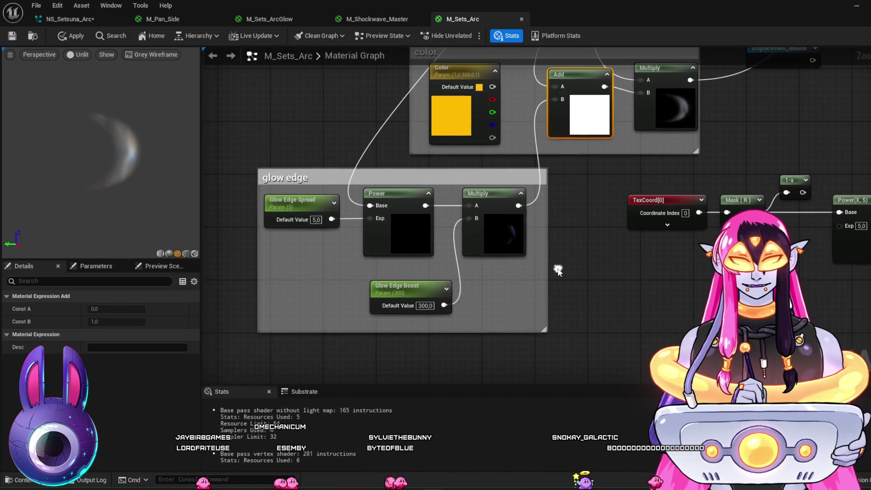
Step: Lower Glow Edge Spread to 4, then 3, and apply the material changes
{"action": "left_click", "coordinate": [315, 220]}
{"action": "type", "text": "4"}
{"action": "key", "text": "Return"}
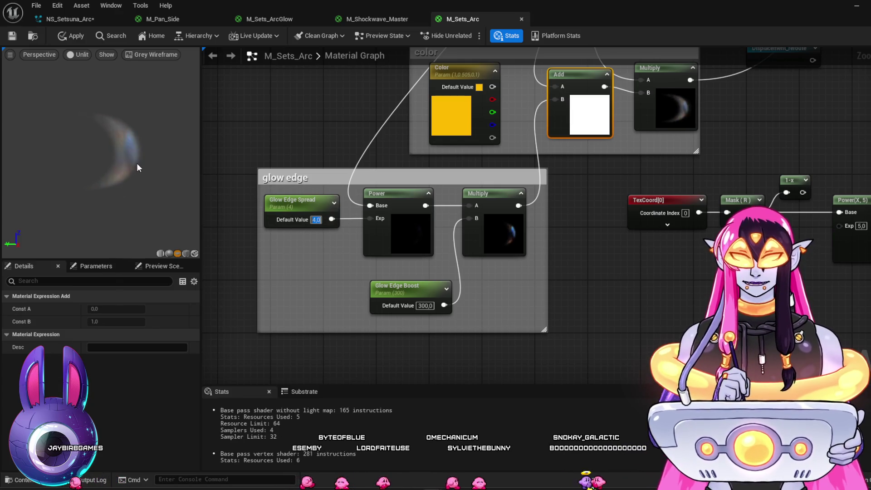
{"action": "type", "text": "3"}
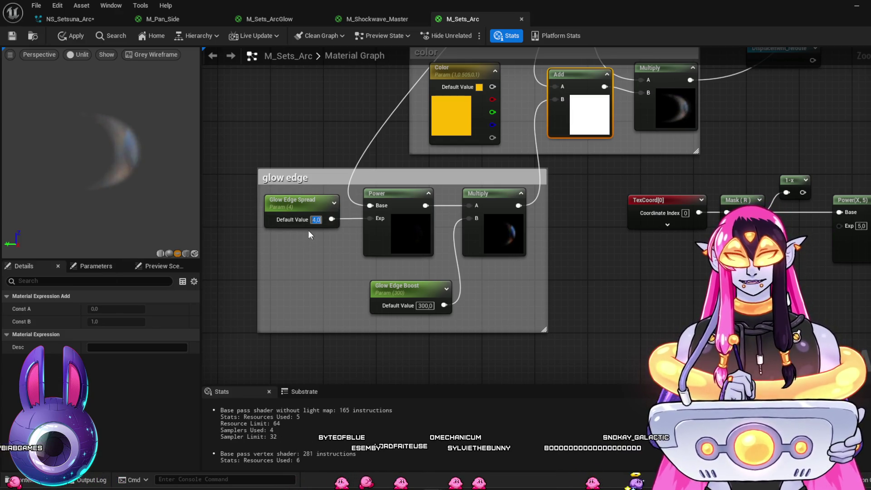
{"action": "key", "text": "Return"}
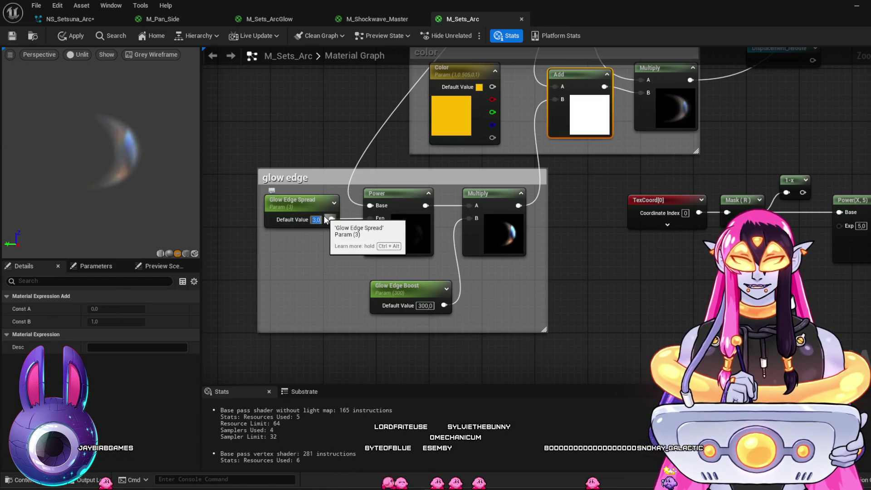
{"action": "mouse_move", "coordinate": [635, 189]}
{"action": "left_mouse_down"}
{"action": "mouse_move", "coordinate": [681, 194]}
{"action": "mouse_move", "coordinate": [669, 258]}
{"action": "mouse_move", "coordinate": [641, 293]}
{"action": "mouse_move", "coordinate": [655, 208]}
{"action": "left_mouse_up"}
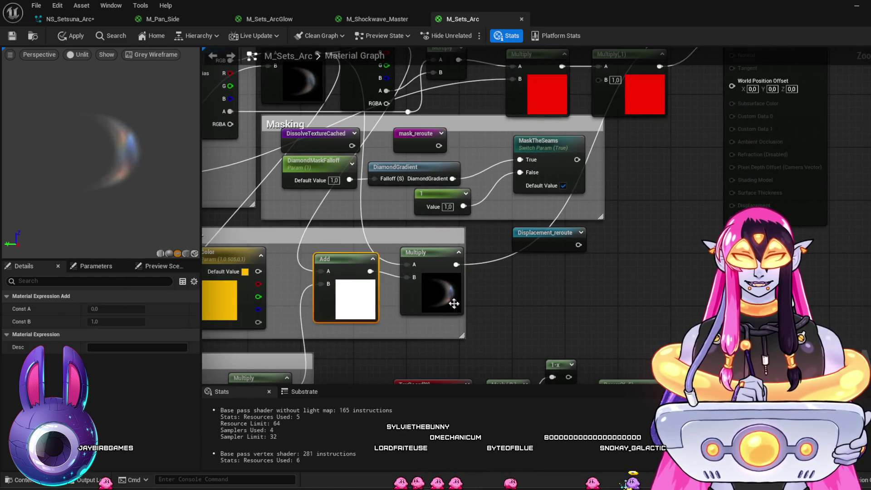
{"action": "left_click", "coordinate": [12, 35]}
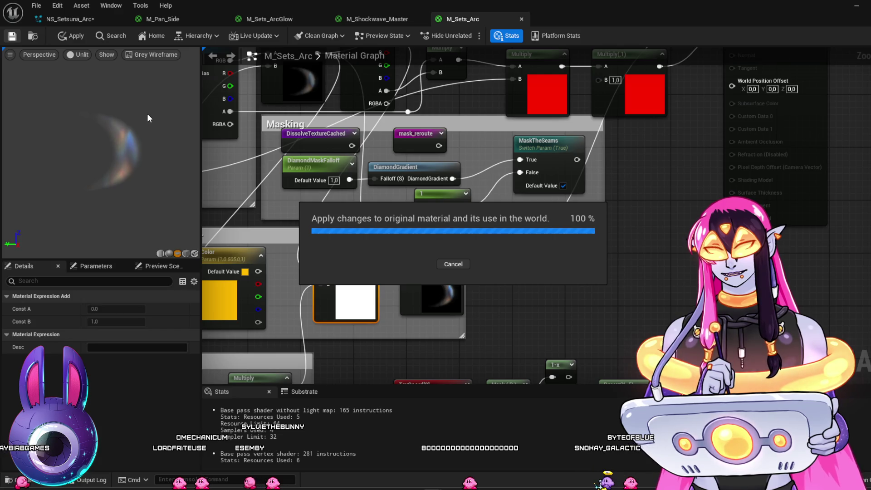
Step: Switch to the NS_Setsuna_Arc Niagara system to view the updated crescent
{"action": "left_click", "coordinate": [83, 20]}
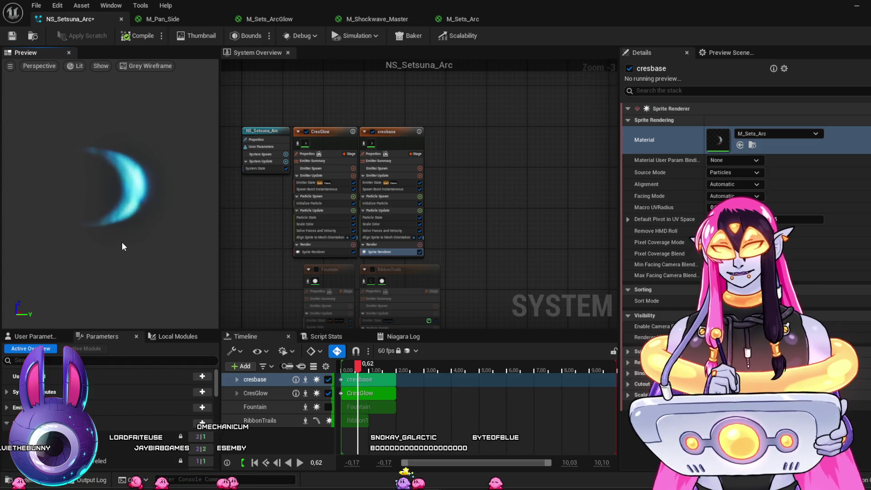
{"action": "scroll", "coordinate": [453, 225], "scroll_direction": "up", "scroll_amount": 2}
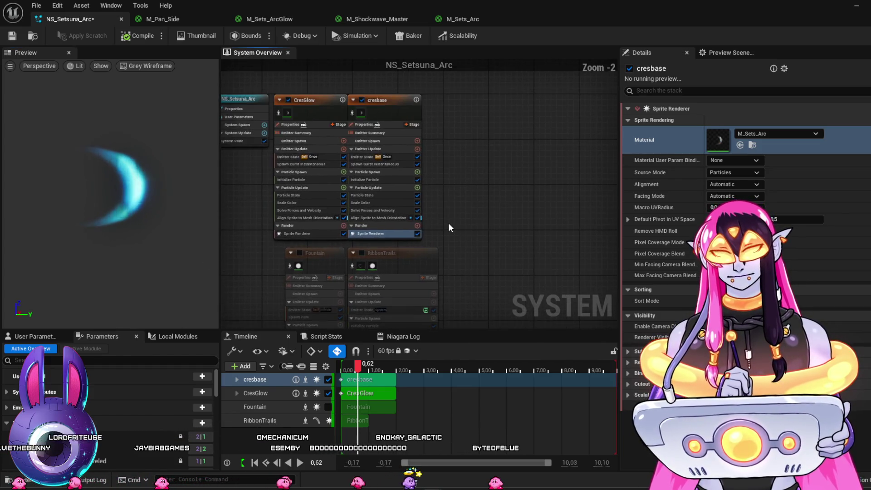
{"action": "scroll", "coordinate": [454, 218], "scroll_direction": "down", "scroll_amount": 2}
{"action": "scroll", "coordinate": [483, 236], "scroll_direction": "up", "scroll_amount": 2}
{"action": "scroll", "coordinate": [483, 236], "scroll_direction": "down", "scroll_amount": 1}
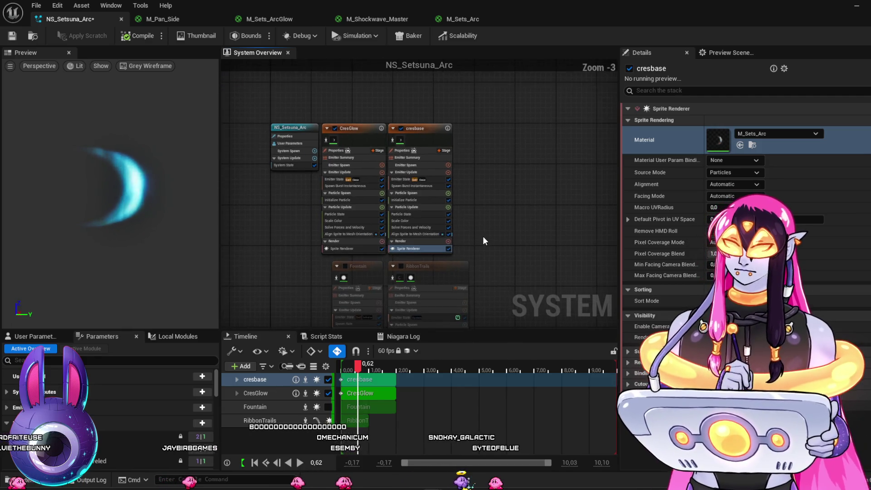
{"action": "scroll", "coordinate": [483, 237], "scroll_direction": "down", "scroll_amount": 1}
{"action": "mouse_move", "coordinate": [483, 236]}
{"action": "left_mouse_down"}
{"action": "mouse_move", "coordinate": [443, 198]}
{"action": "mouse_move", "coordinate": [449, 194]}
{"action": "left_mouse_up"}
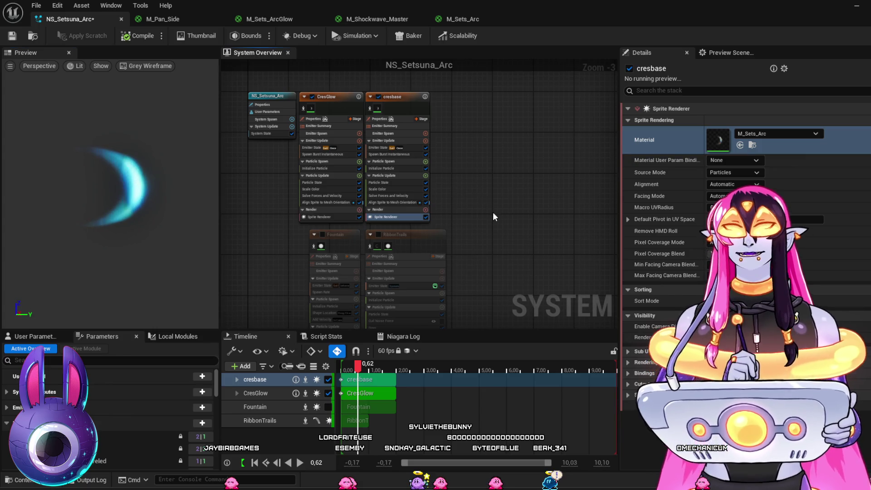
{"action": "scroll", "coordinate": [510, 210], "scroll_direction": "up", "scroll_amount": 1}
{"action": "left_click_drag", "start_coordinate": [477, 230], "coordinate": [511, 181]}
{"action": "scroll", "coordinate": [511, 181], "scroll_direction": "down", "scroll_amount": 1}
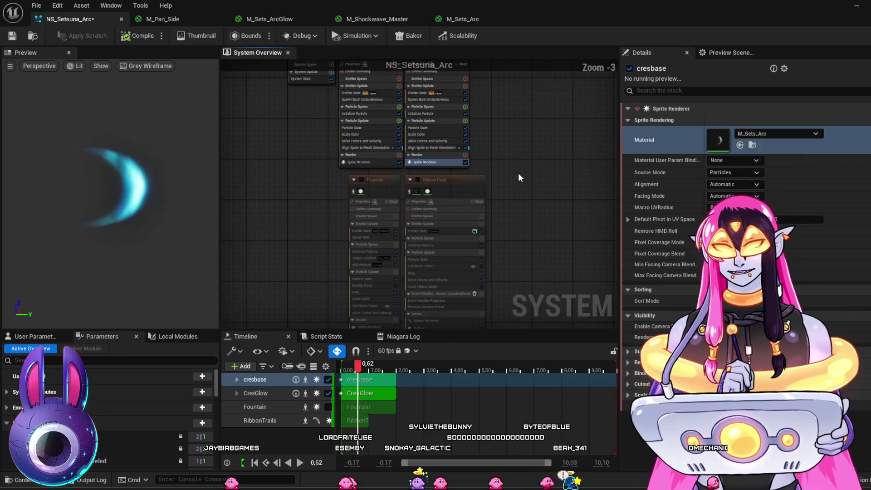
{"action": "left_click", "coordinate": [446, 178]}
Step: Enable the RibbonTrails emitter and change its ribbon renderer material from M_Pan_Side to M_Sets_Arc
{"action": "left_click", "coordinate": [418, 180]}
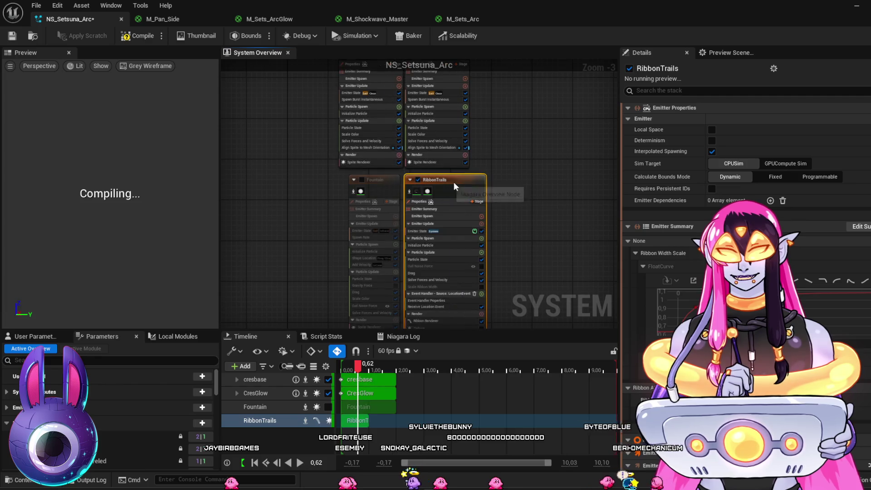
{"action": "left_click_drag", "start_coordinate": [515, 189], "coordinate": [494, 176]}
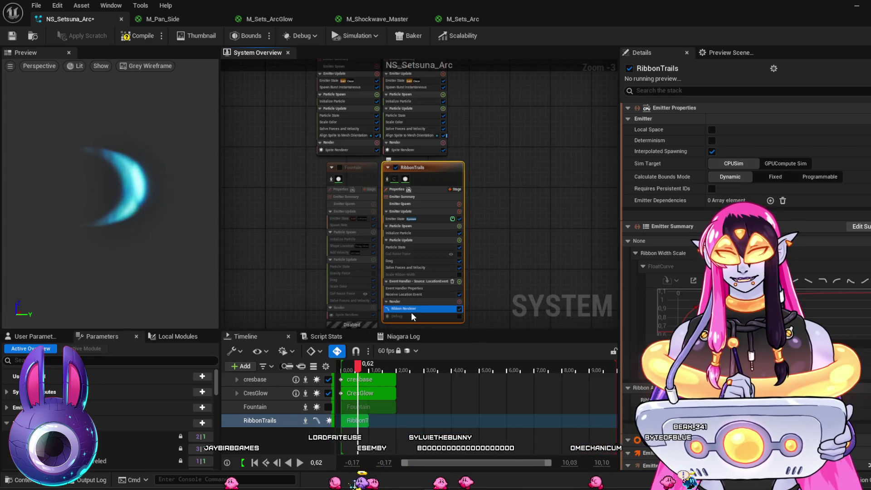
{"action": "left_click", "coordinate": [411, 312]}
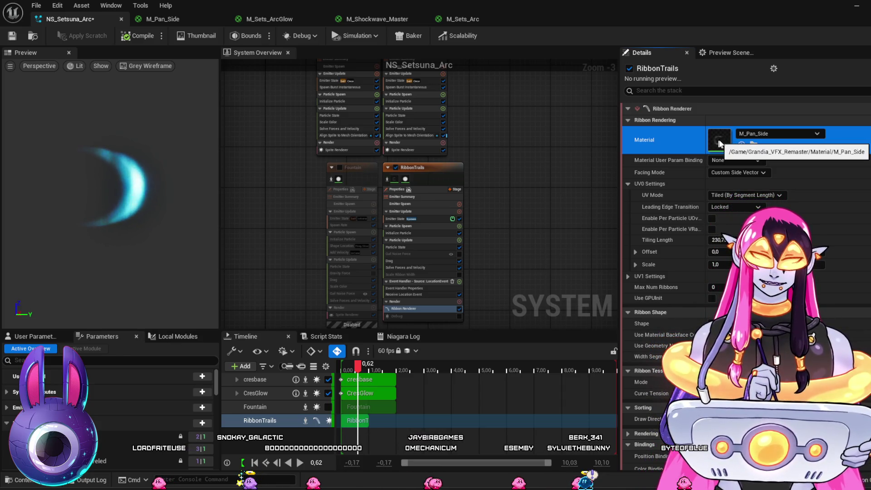
{"action": "key", "text": "ctrl+space"}
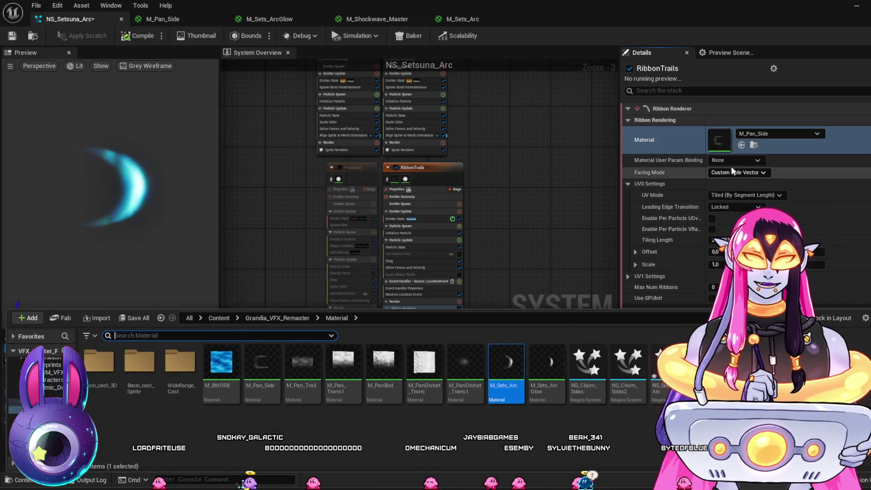
{"action": "left_click", "coordinate": [742, 145]}
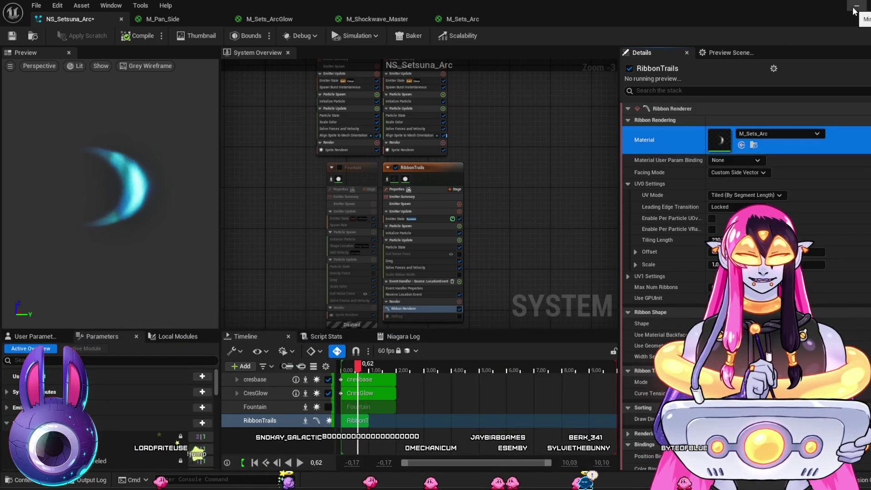
{"action": "left_click_drag", "start_coordinate": [518, 211], "coordinate": [513, 262]}
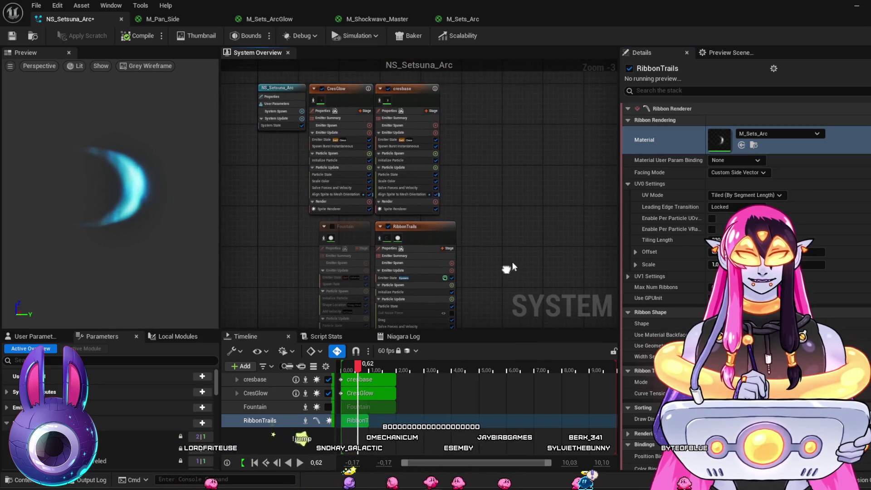
{"action": "left_click", "coordinate": [857, 6]}
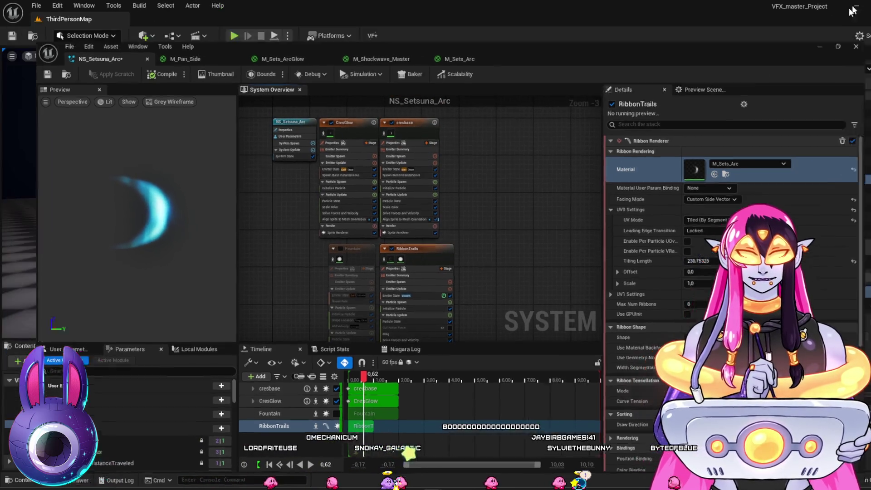
Step: Scrub and play the Sequencer timeline to watch the arcs fly between characters
{"action": "left_click", "coordinate": [191, 346]}
{"action": "mouse_move", "coordinate": [266, 380]}
{"action": "left_mouse_down"}
{"action": "mouse_move", "coordinate": [310, 391]}
{"action": "mouse_move", "coordinate": [286, 396]}
{"action": "left_mouse_up"}
{"action": "key", "text": "space"}
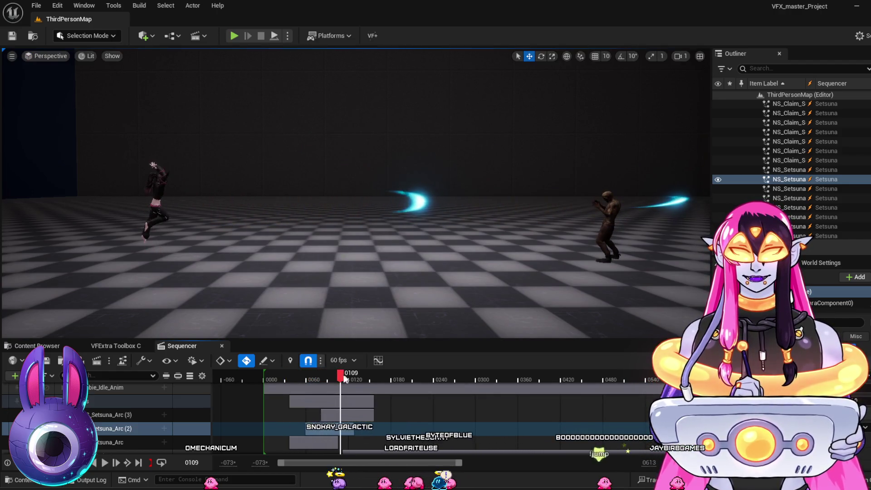
{"action": "left_click", "coordinate": [268, 377]}
{"action": "left_click_drag", "start_coordinate": [292, 389], "coordinate": [300, 388]}
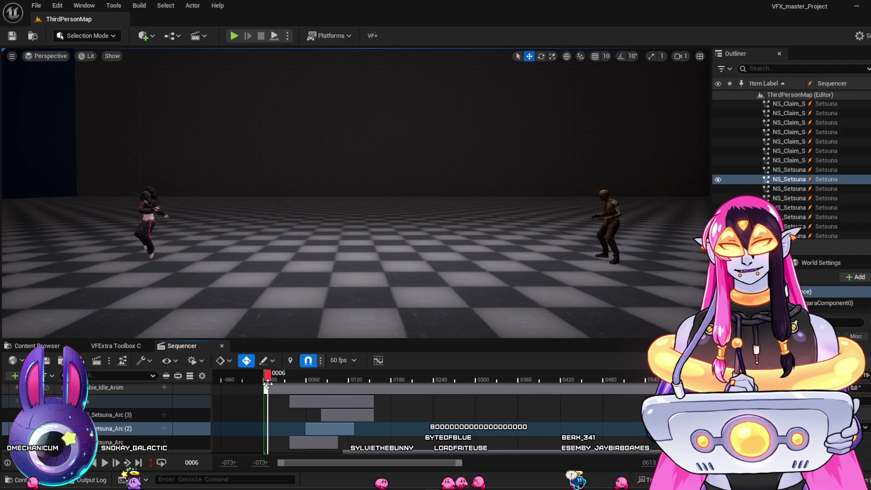
{"action": "left_click", "coordinate": [268, 384]}
{"action": "key", "text": "space"}
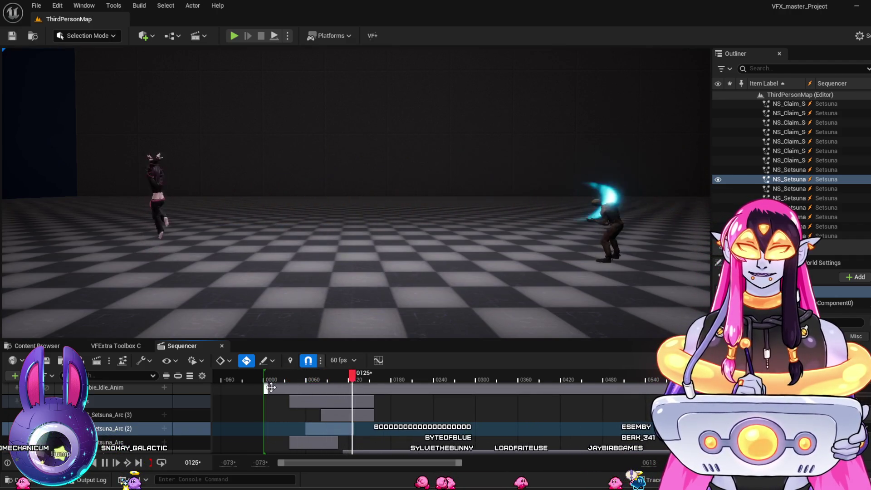
{"action": "key", "text": "space"}
{"action": "mouse_move", "coordinate": [285, 380]}
{"action": "left_mouse_down"}
{"action": "mouse_move", "coordinate": [269, 374]}
{"action": "mouse_move", "coordinate": [311, 389]}
{"action": "mouse_move", "coordinate": [268, 385]}
{"action": "left_mouse_up"}
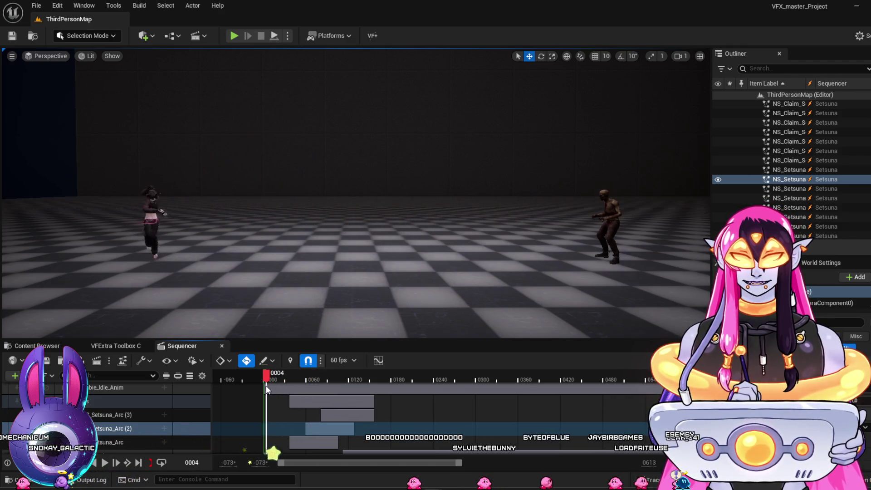
{"action": "key", "text": "space"}
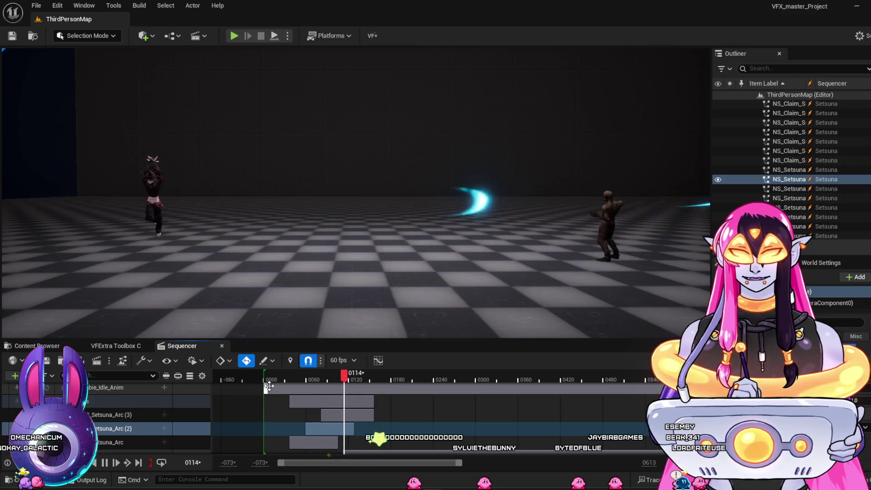
{"action": "key", "text": "space"}
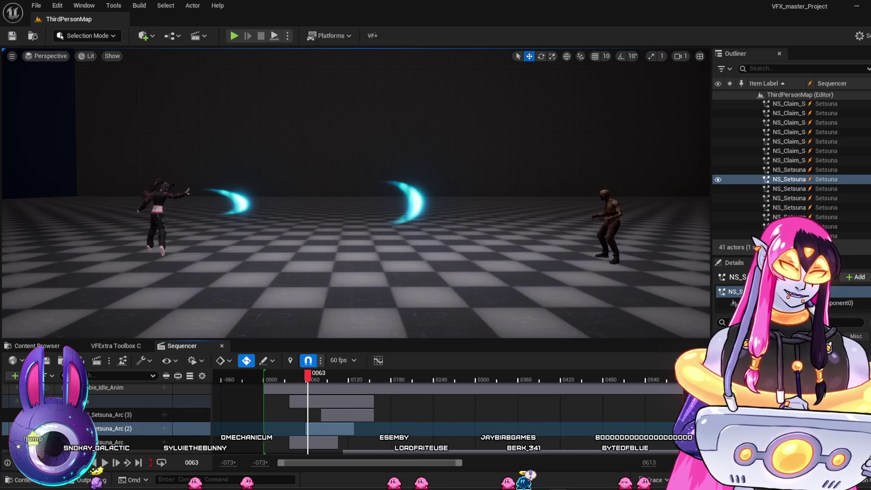
Step: Return to the NS_Setsuna_Arc Niagara editor from the taskbar
{"action": "mouse_move", "coordinate": [434, 489]}
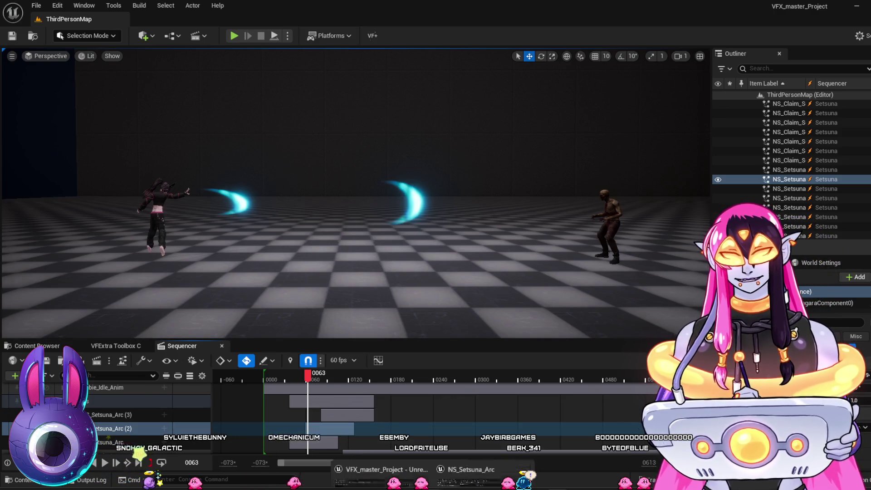
{"action": "left_click", "coordinate": [474, 448]}
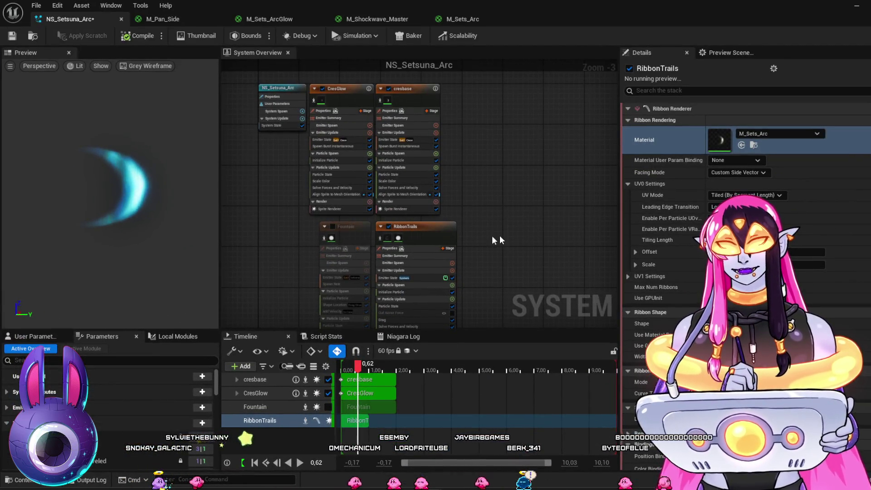
{"action": "scroll", "coordinate": [495, 241], "scroll_direction": "up", "scroll_amount": 2}
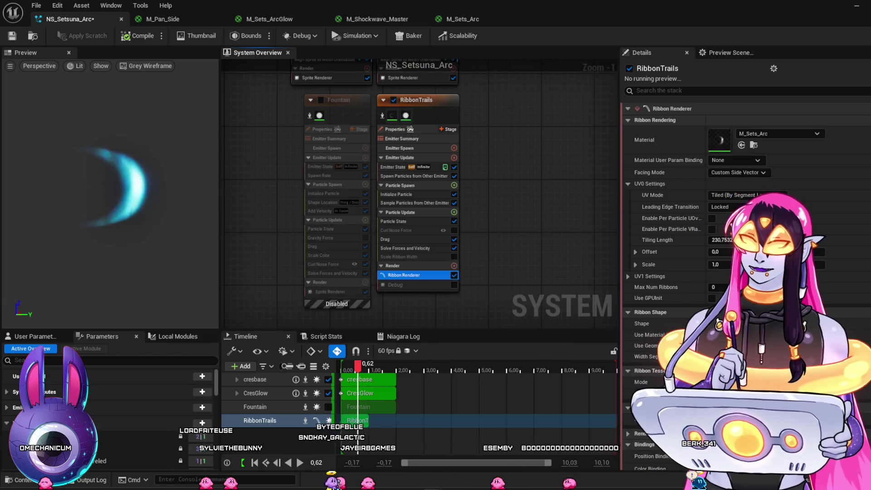
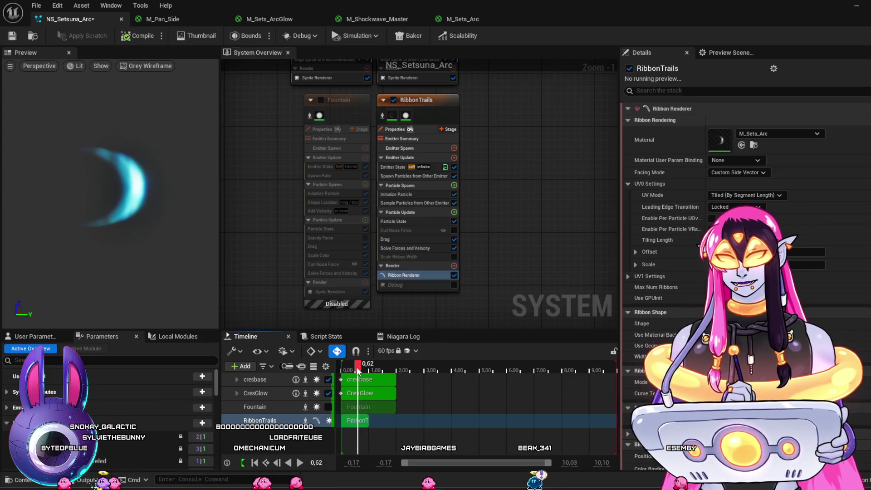
Step: Review RibbonTrails' other-emitter modules and ribbon renderer, trying local space then turning it back off
{"action": "left_click_drag", "start_coordinate": [357, 370], "coordinate": [365, 370]}
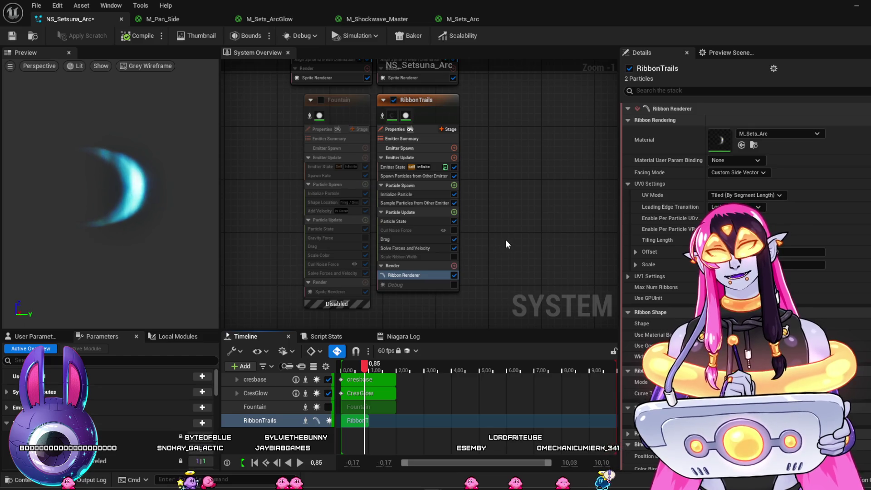
{"action": "left_click", "coordinate": [427, 222]}
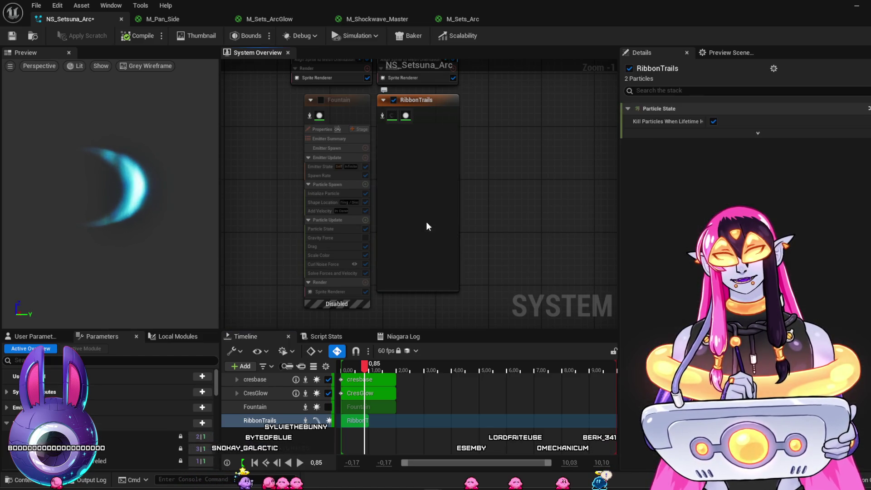
{"action": "left_click", "coordinate": [433, 204]}
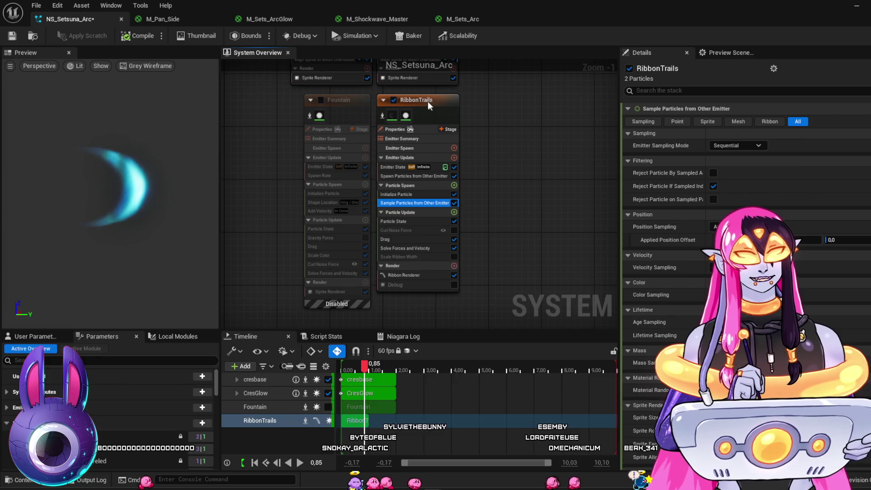
{"action": "left_click", "coordinate": [428, 102]}
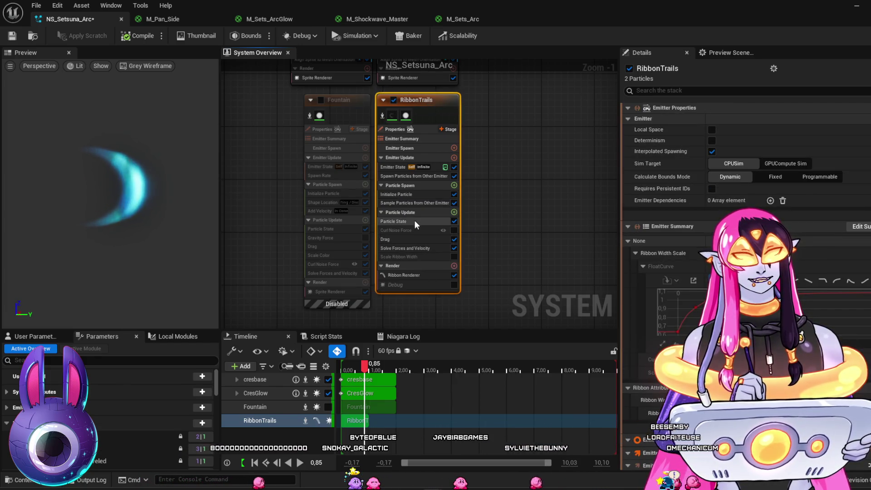
{"action": "left_click", "coordinate": [713, 130]}
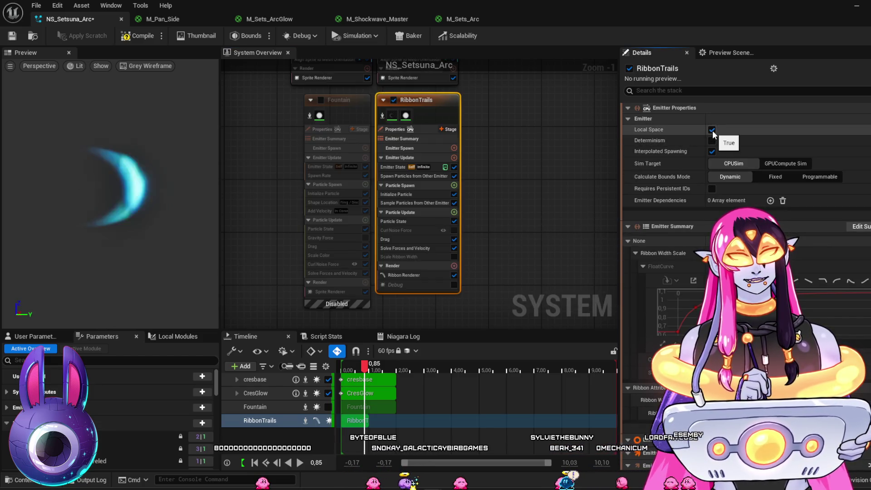
{"action": "left_click", "coordinate": [712, 130]}
{"action": "left_click", "coordinate": [402, 278]}
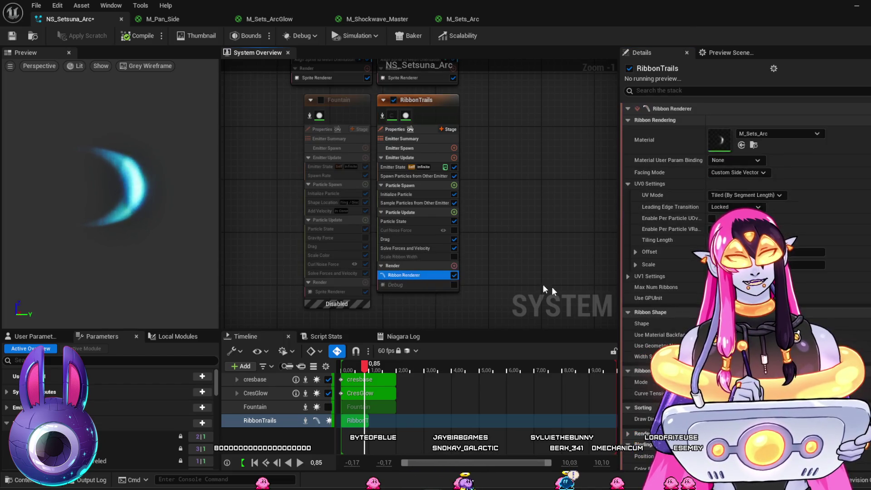
{"action": "left_click", "coordinate": [428, 177]}
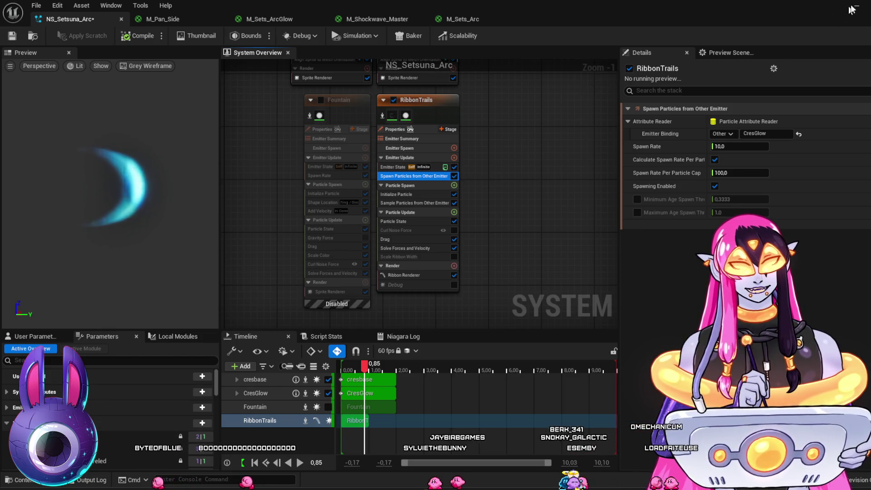
Step: Play and stop the level sequence to test the slash, then return to the Niagara editor
{"action": "key", "text": "alt+Tab"}
{"action": "key", "text": "space"}
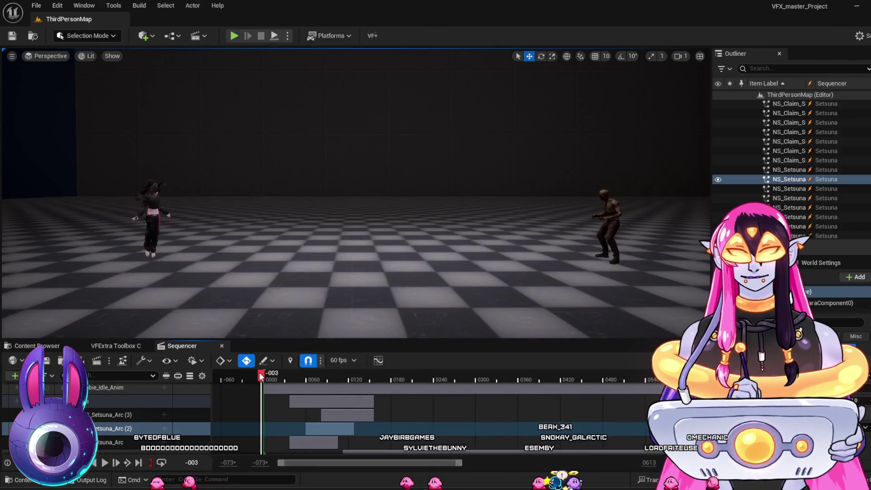
{"action": "key", "text": "space"}
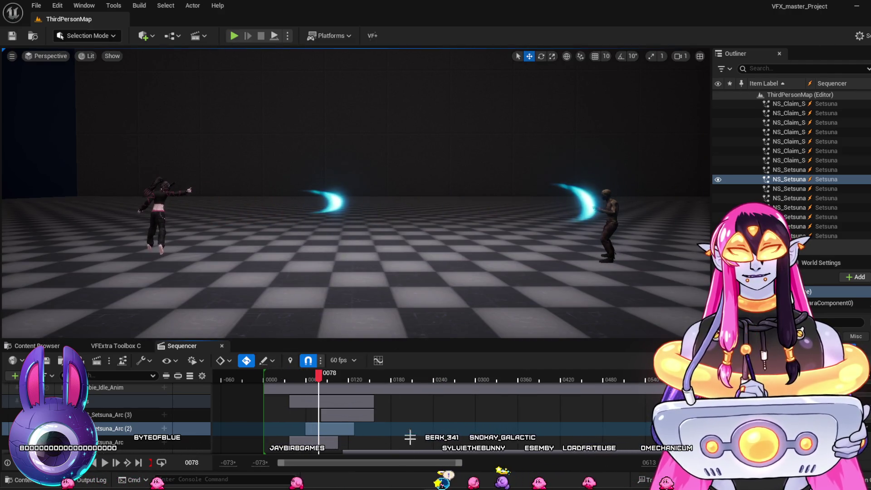
{"action": "key", "text": "alt+Tab"}
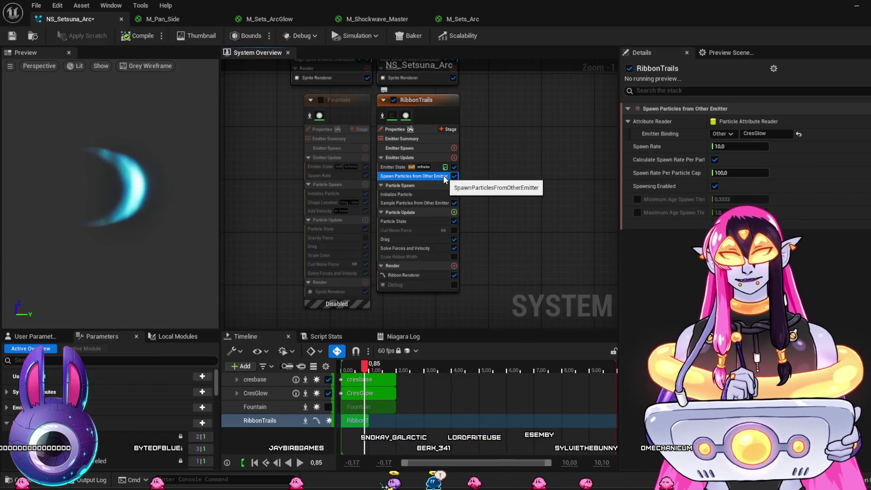
Step: Delete the Spawn and Sample Particles from Other Emitter modules from RibbonTrails
{"action": "key", "text": "Delete"}
{"action": "left_click", "coordinate": [426, 195]}
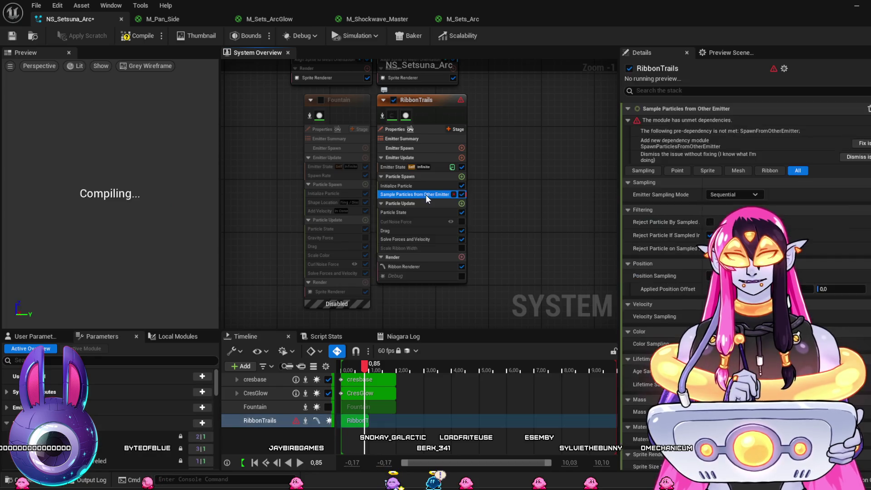
{"action": "key", "text": "Delete"}
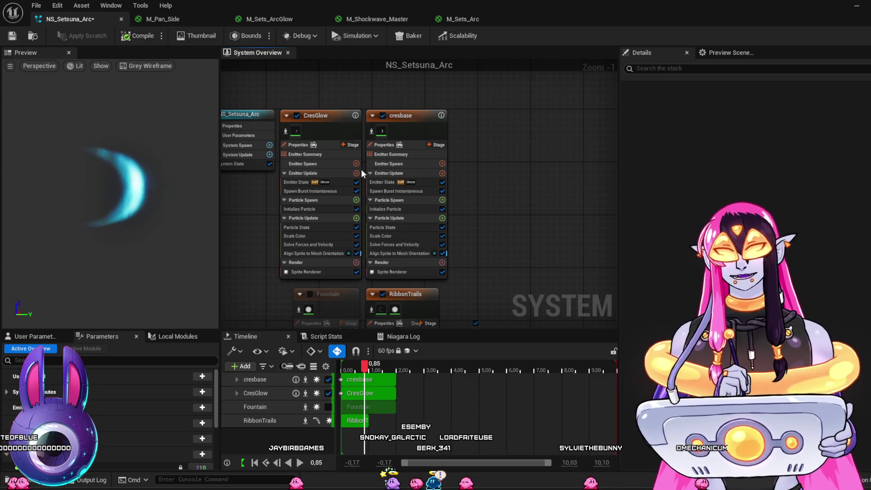
Step: Add Generate Location Event to CresGlow's Particle Update with an event send rate of 60
{"action": "left_click", "coordinate": [350, 145]}
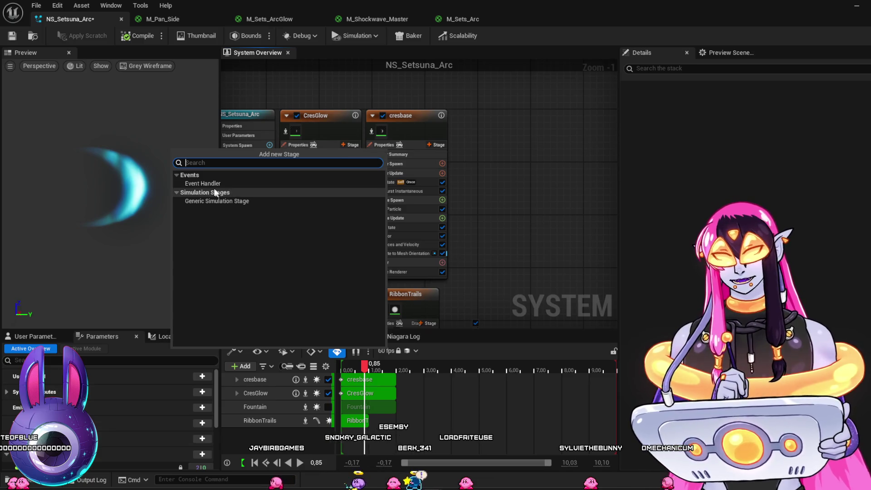
{"action": "key", "text": "Escape"}
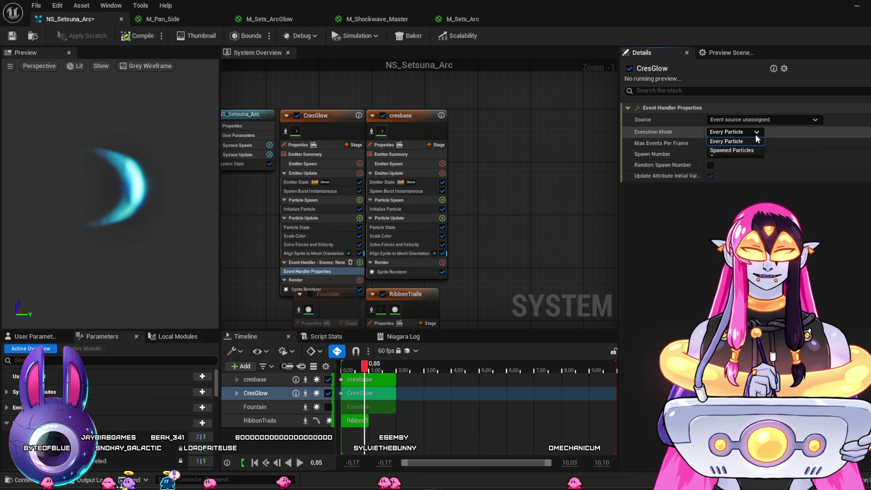
{"action": "left_click", "coordinate": [726, 141]}
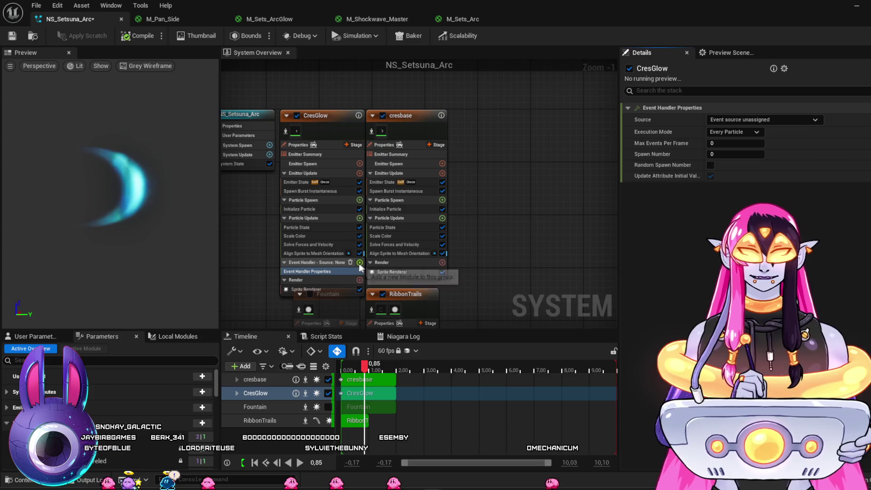
{"action": "left_click", "coordinate": [350, 262]}
{"action": "left_click", "coordinate": [356, 218]}
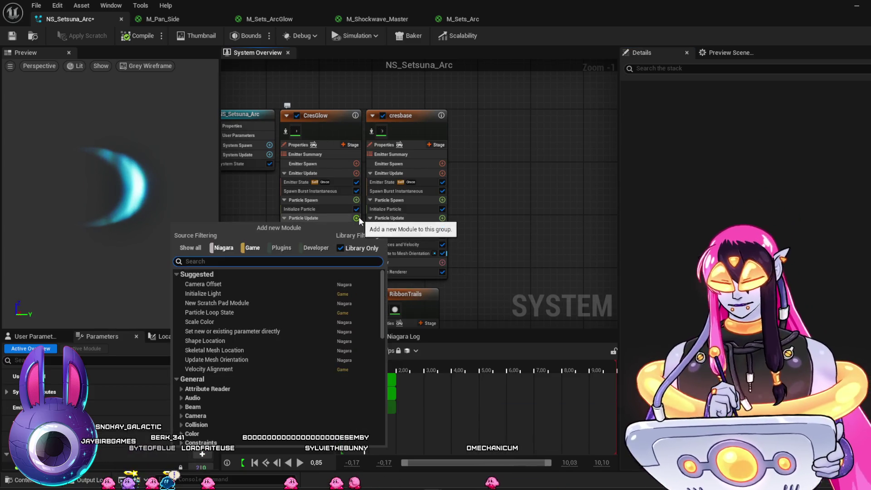
{"action": "type", "text": "genera"}
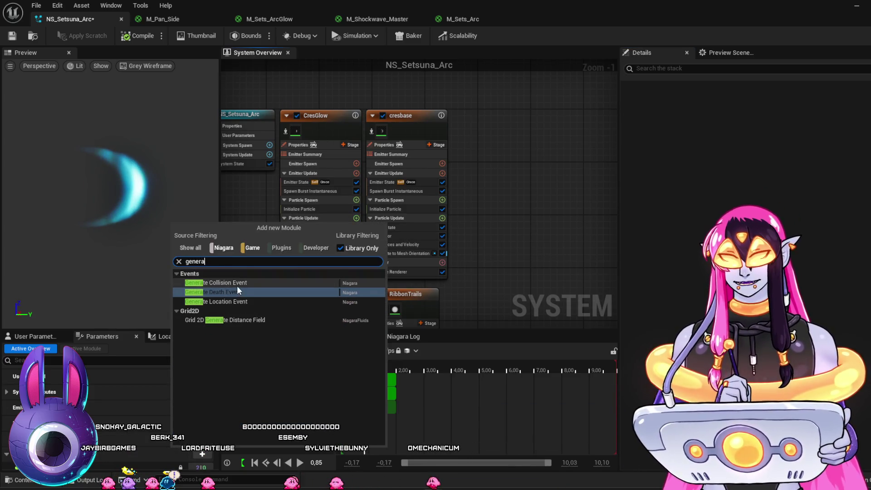
{"action": "left_click", "coordinate": [230, 301]}
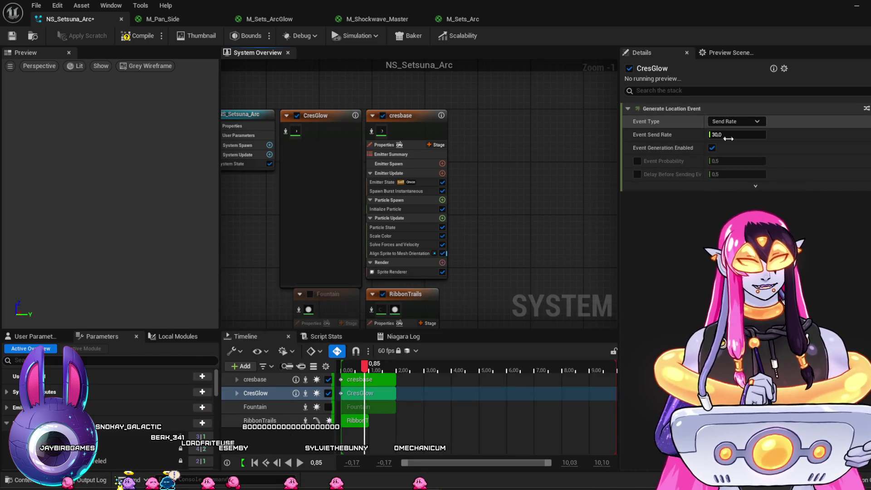
{"action": "left_click", "coordinate": [729, 137]}
{"action": "type", "text": "60"}
{"action": "key", "text": "Return"}
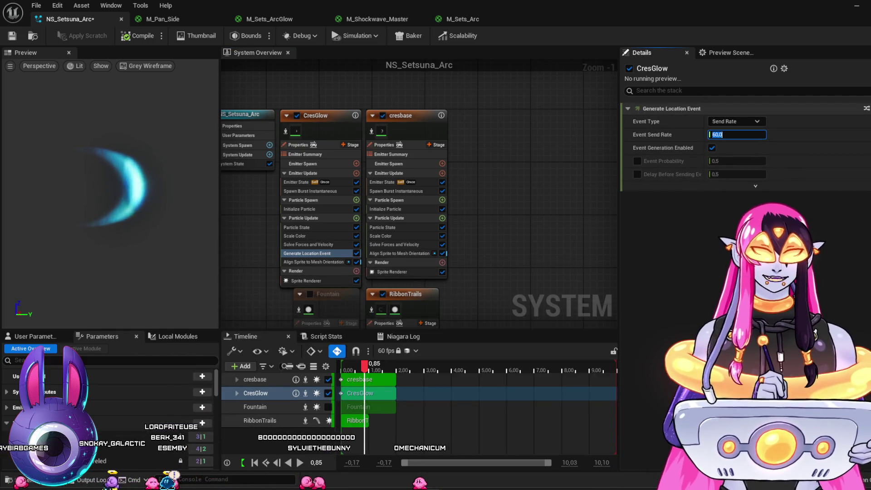
{"action": "mouse_move", "coordinate": [527, 273]}
{"action": "left_mouse_down"}
{"action": "mouse_move", "coordinate": [531, 113]}
{"action": "mouse_move", "coordinate": [540, 113]}
{"action": "left_mouse_up"}
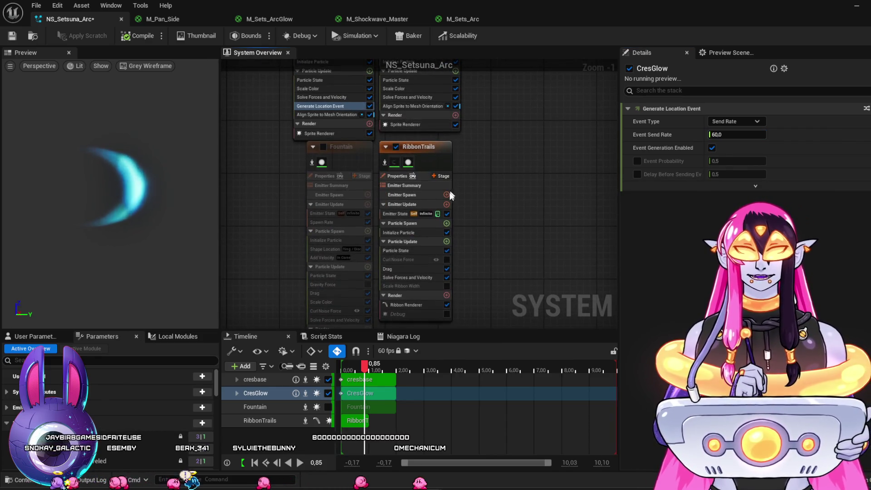
Step: Add an event handler stage to RibbonTrails containing a Receive Location Event module
{"action": "left_click", "coordinate": [443, 176]}
{"action": "type", "text": "e"}
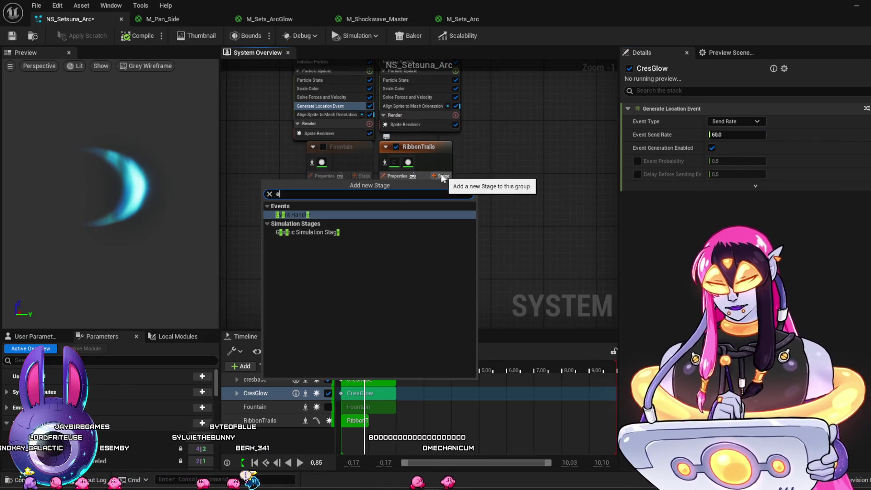
{"action": "left_click", "coordinate": [294, 215]}
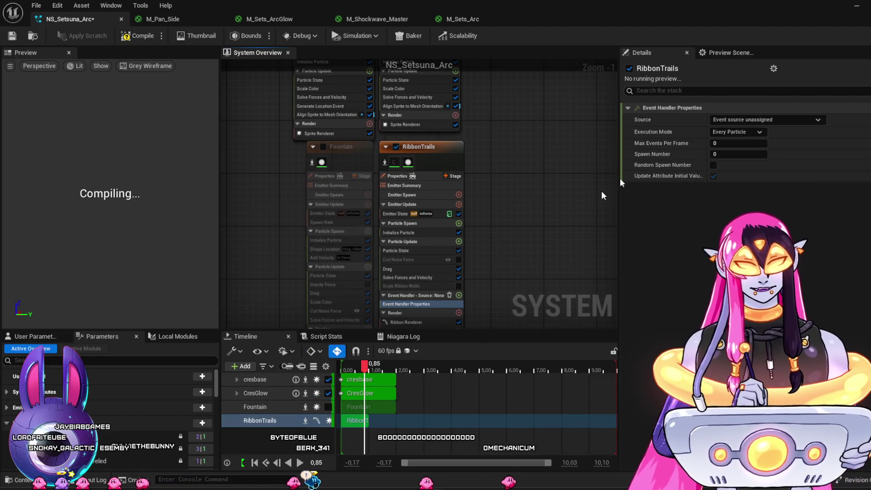
{"action": "left_click", "coordinate": [459, 295]}
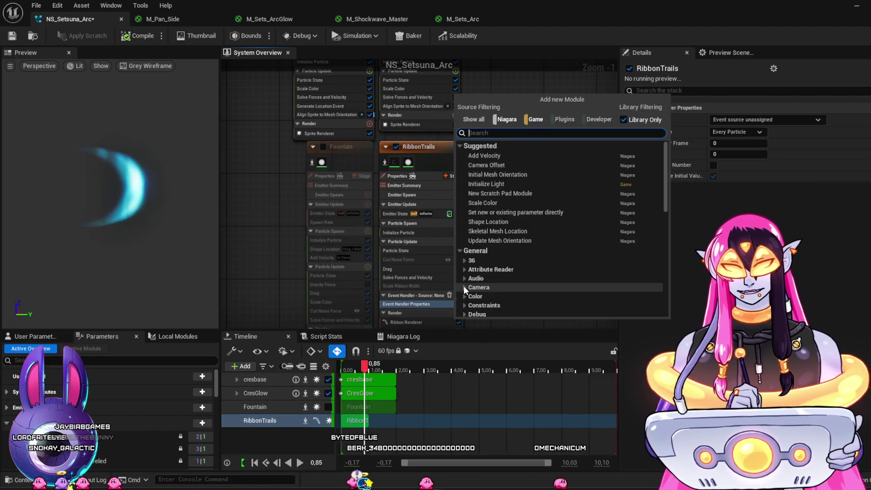
{"action": "type", "text": "rec"}
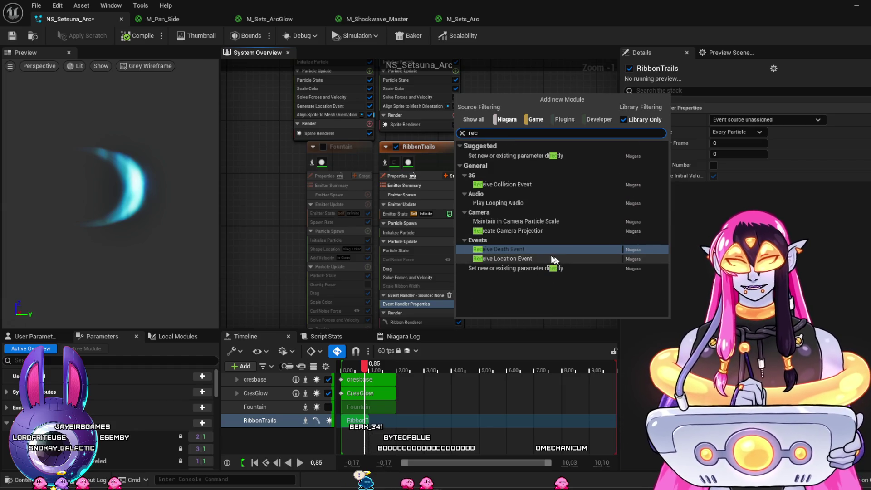
{"action": "left_click", "coordinate": [506, 258]}
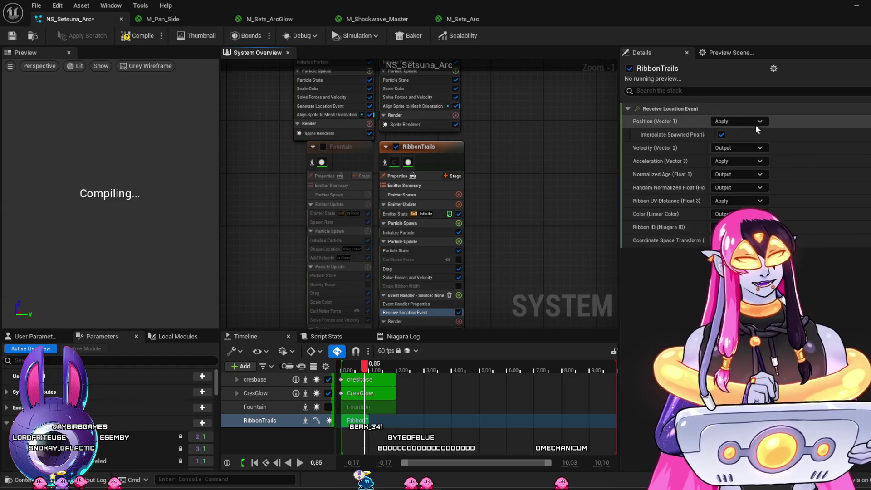
Step: Set the event handler source to CresGlow LocationEvent and minimize the Niagara editor
{"action": "left_click", "coordinate": [432, 304]}
{"action": "left_click", "coordinate": [744, 120]}
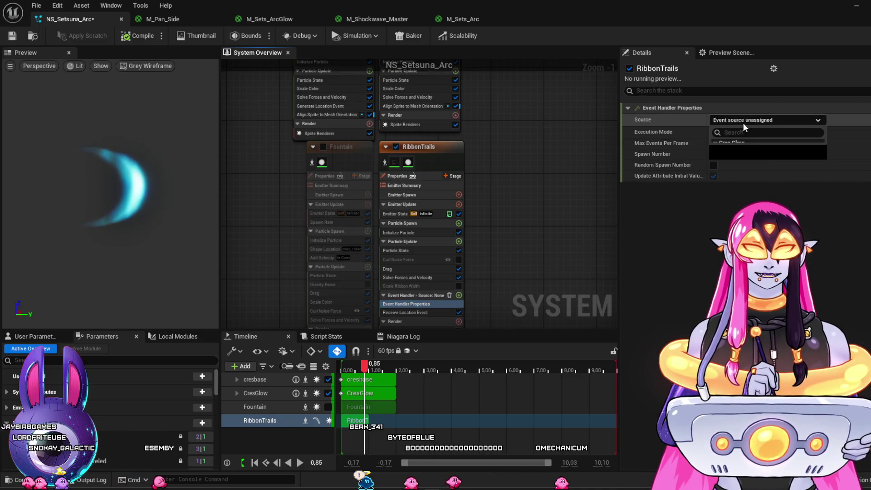
{"action": "left_click", "coordinate": [751, 151]}
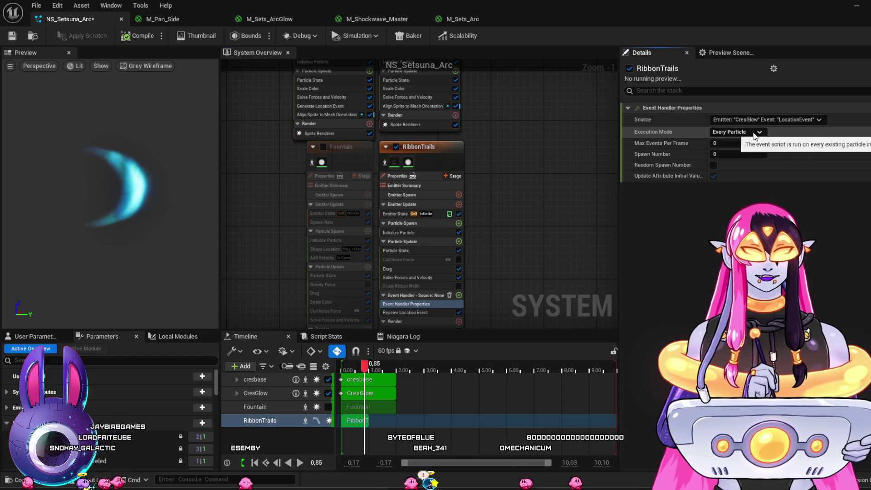
{"action": "left_click", "coordinate": [852, 6]}
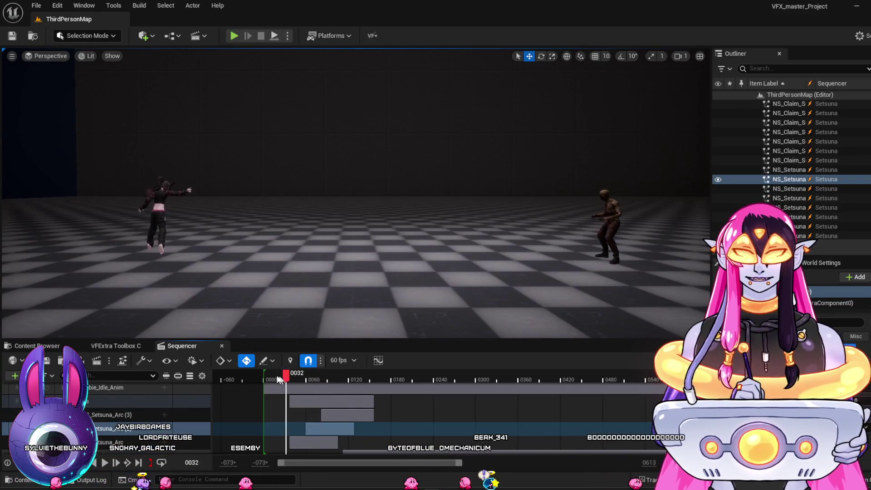
Step: Scrub and replay the crescent slash sequence in the level, then return to NS_Setsuna_Arc
{"action": "mouse_move", "coordinate": [283, 377]}
{"action": "left_mouse_down"}
{"action": "mouse_move", "coordinate": [314, 380]}
{"action": "mouse_move", "coordinate": [276, 375]}
{"action": "left_mouse_up"}
{"action": "key", "text": "space"}
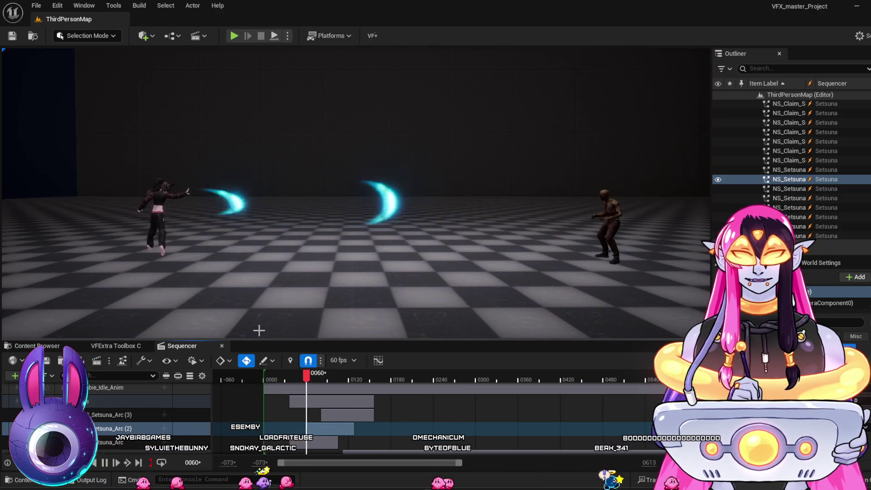
{"action": "key", "text": "space"}
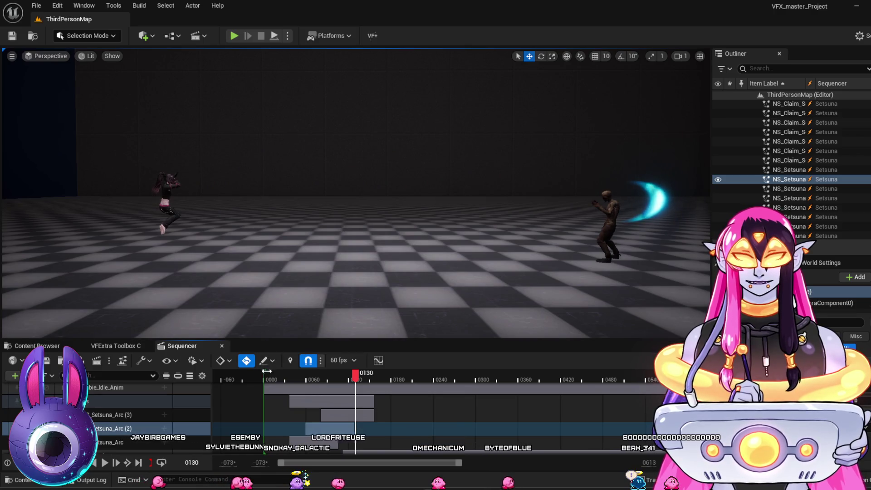
{"action": "left_click", "coordinate": [265, 378]}
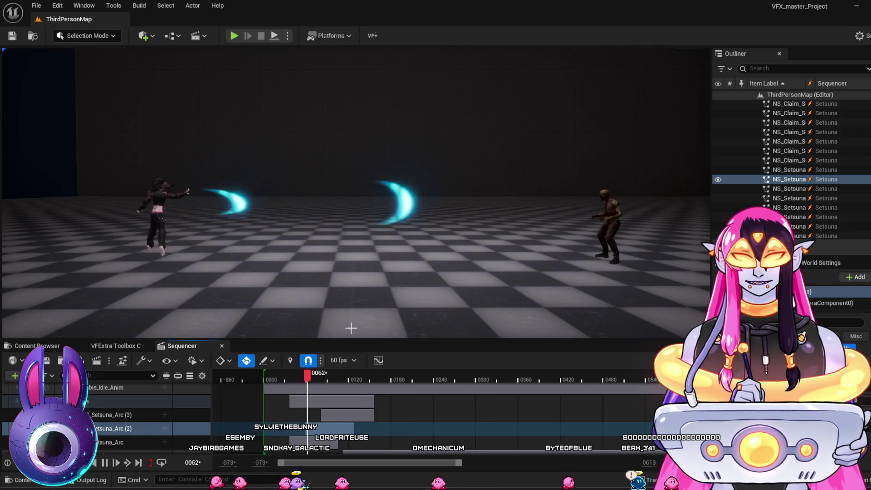
{"action": "key", "text": "space"}
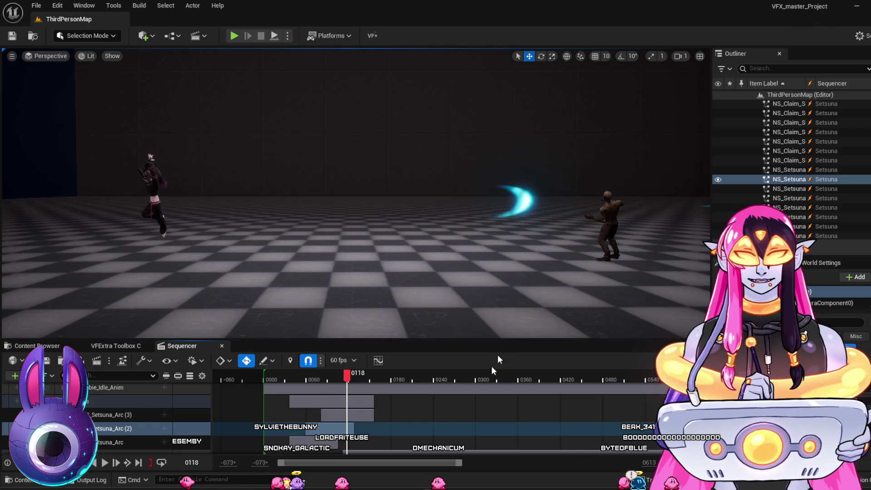
{"action": "key", "text": "alt+Tab"}
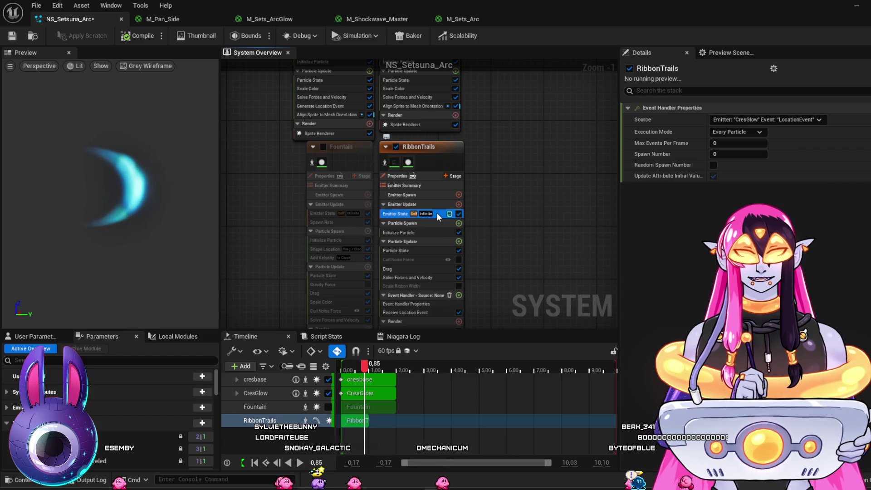
Step: Set the RibbonTrails event handler's Execution Mode to Spawned Particles
{"action": "left_click", "coordinate": [436, 212]}
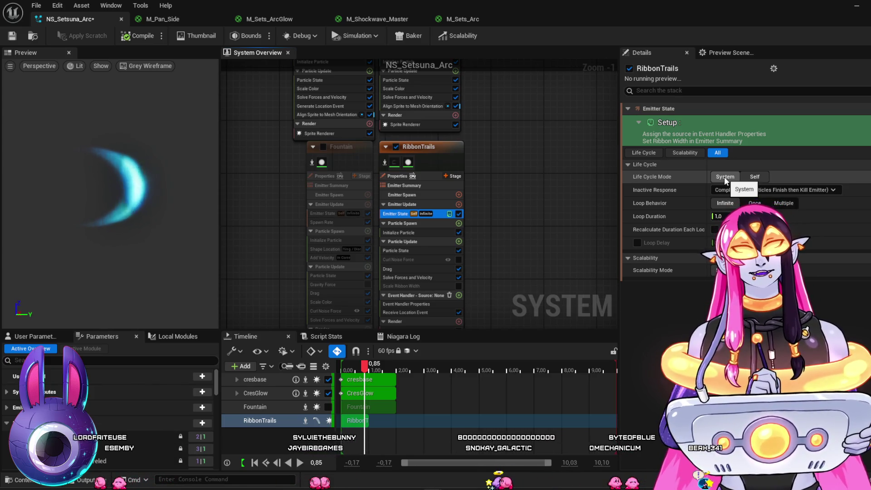
{"action": "left_click", "coordinate": [415, 313]}
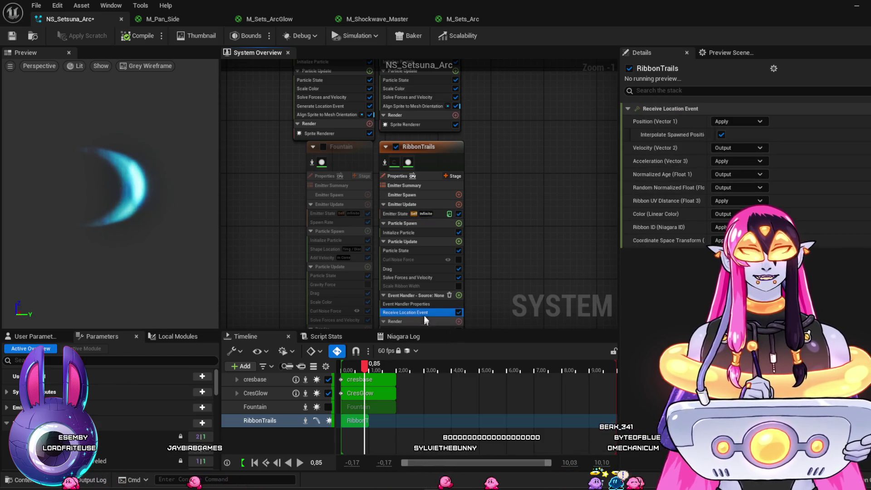
{"action": "left_click", "coordinate": [434, 304]}
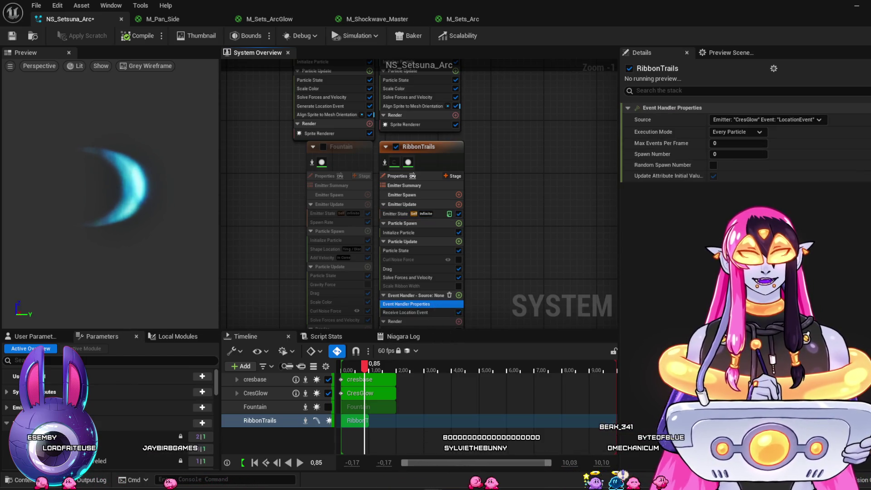
{"action": "left_click", "coordinate": [758, 133]}
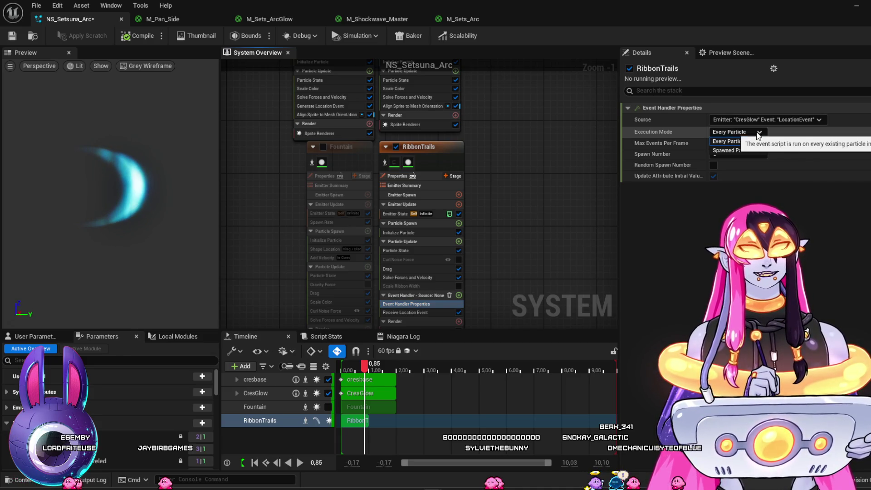
{"action": "left_click", "coordinate": [738, 132]}
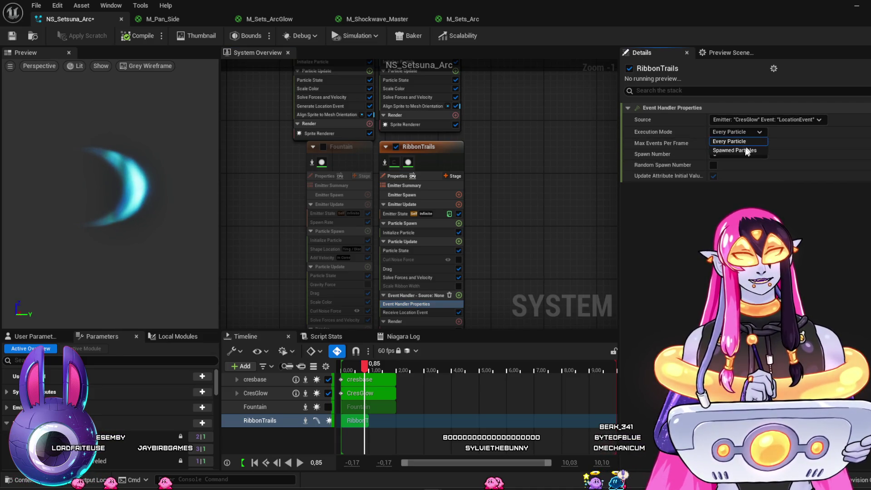
Step: Minimize the Niagara editor, scrub the sequence to preview the slash, then switch back
{"action": "left_click", "coordinate": [858, 7]}
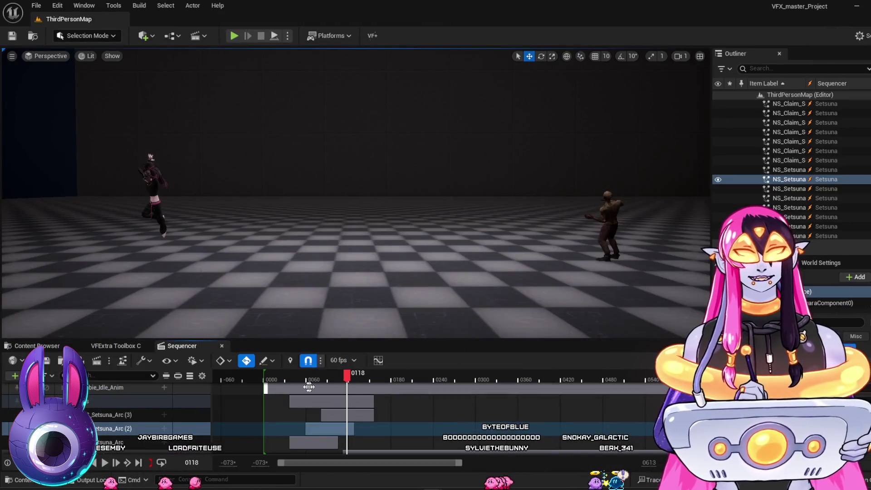
{"action": "left_click_drag", "start_coordinate": [293, 389], "coordinate": [315, 391]}
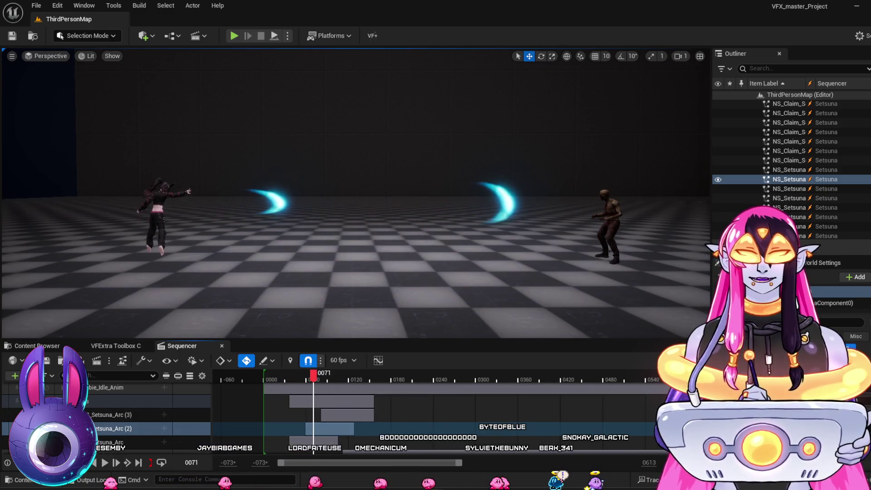
{"action": "key", "text": "alt+Tab"}
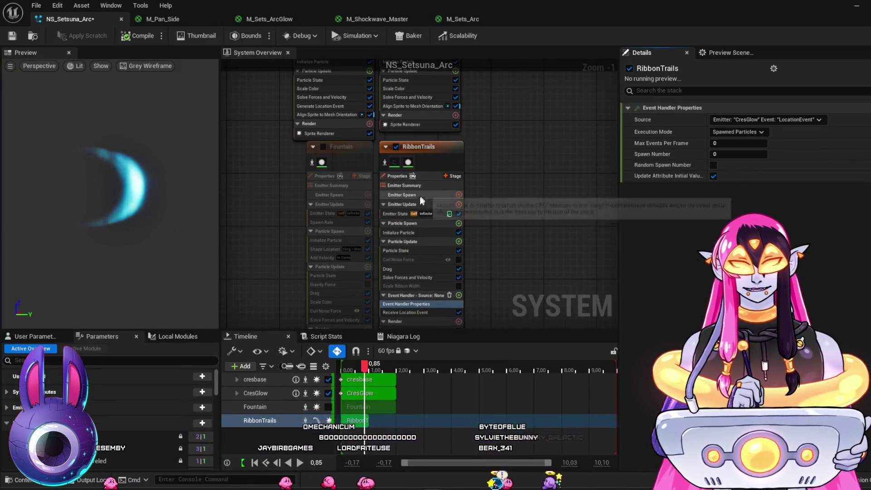
Step: Set RibbonTrails' Emitter State Life Cycle Mode to System and minimize the Niagara editor
{"action": "left_click", "coordinate": [439, 216]}
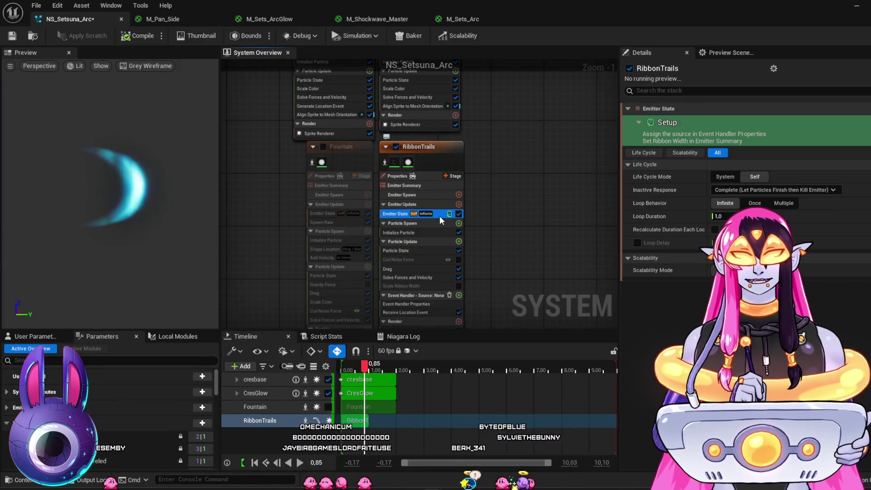
{"action": "left_click", "coordinate": [725, 176]}
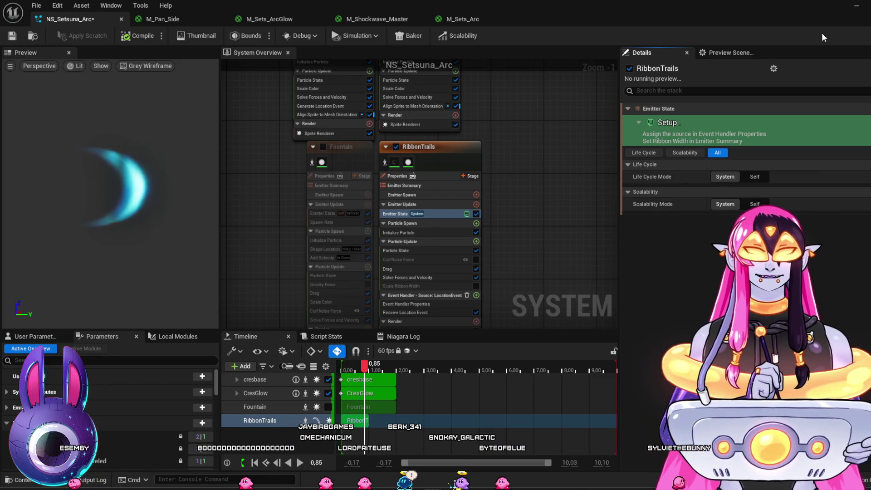
{"action": "left_click", "coordinate": [856, 9]}
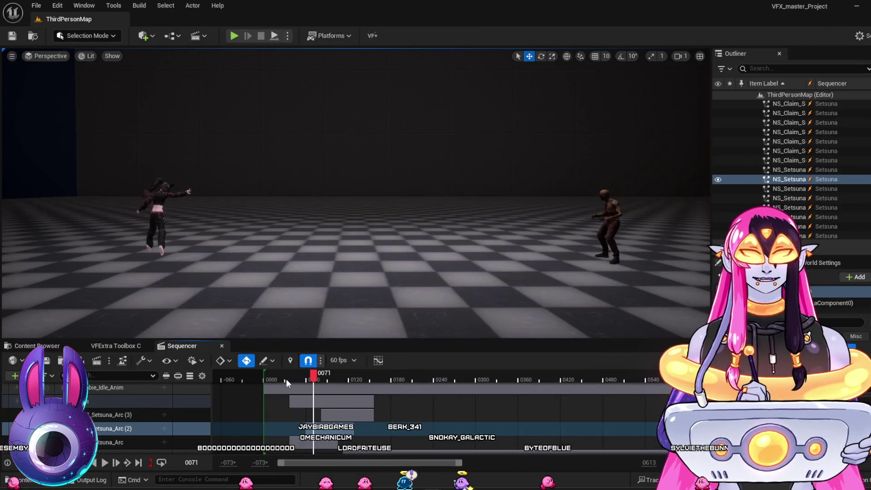
Step: Scrub the sequencer through the slash, then bring NS_Setsuna_Arc back from the taskbar
{"action": "left_click_drag", "start_coordinate": [269, 381], "coordinate": [317, 388]}
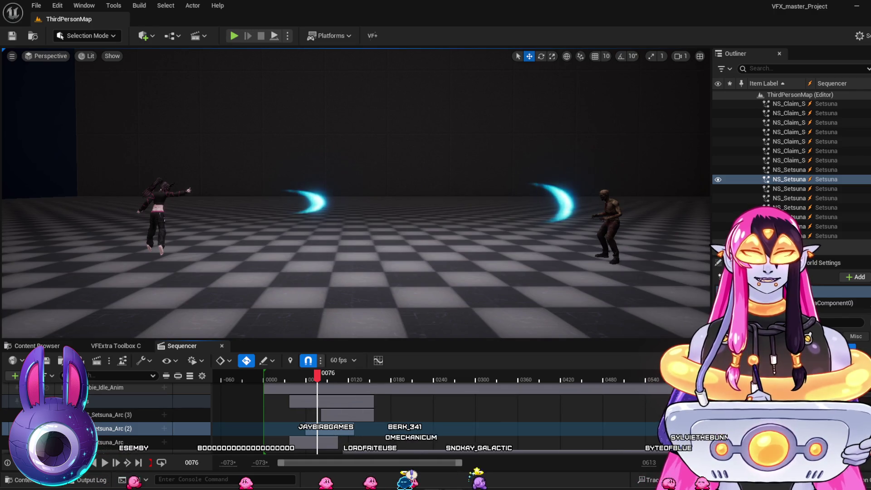
{"action": "left_click", "coordinate": [471, 464]}
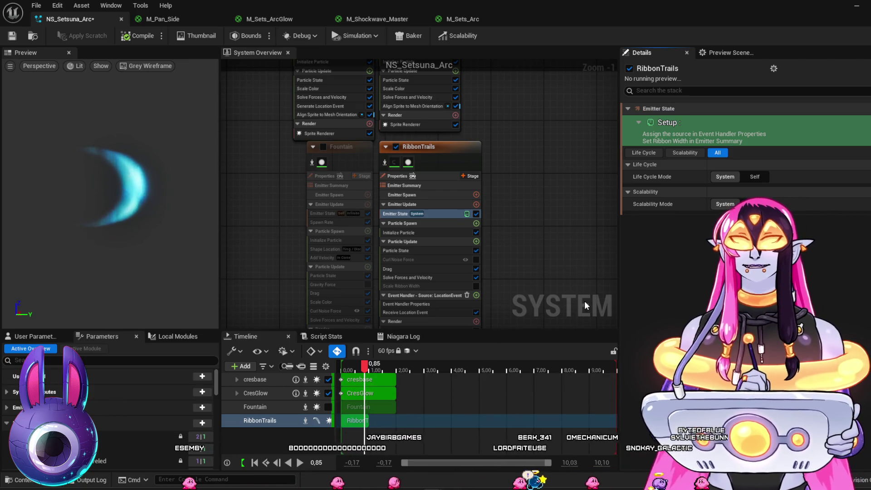
Step: Review RibbonTrails' Ribbon Renderer, Particle State, Receive Location Event, event handler and Initialize Particle settings
{"action": "mouse_move", "coordinate": [548, 272]}
{"action": "left_mouse_down"}
{"action": "mouse_move", "coordinate": [576, 227]}
{"action": "mouse_move", "coordinate": [551, 255]}
{"action": "left_mouse_up"}
{"action": "left_click", "coordinate": [467, 312]}
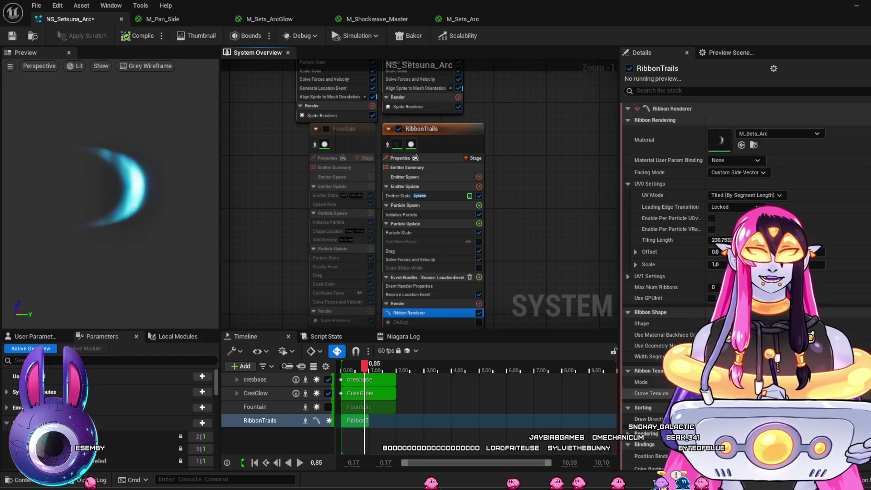
{"action": "left_click", "coordinate": [431, 233]}
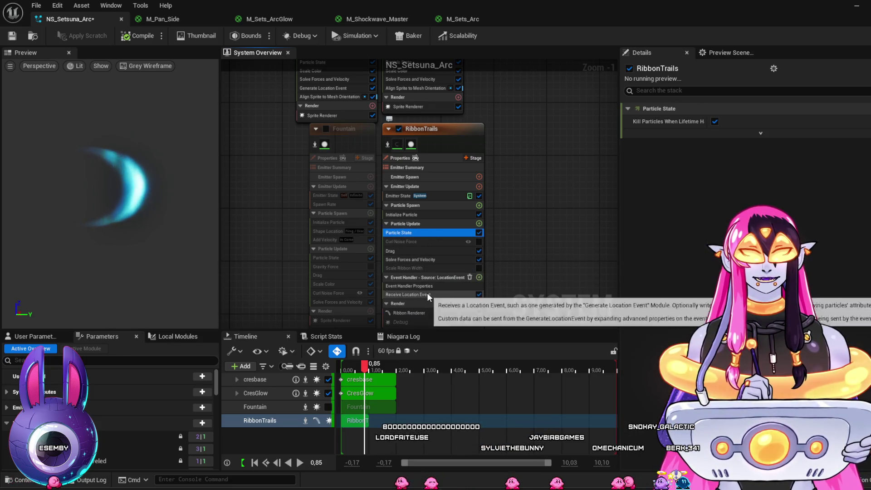
{"action": "left_click", "coordinate": [426, 294]}
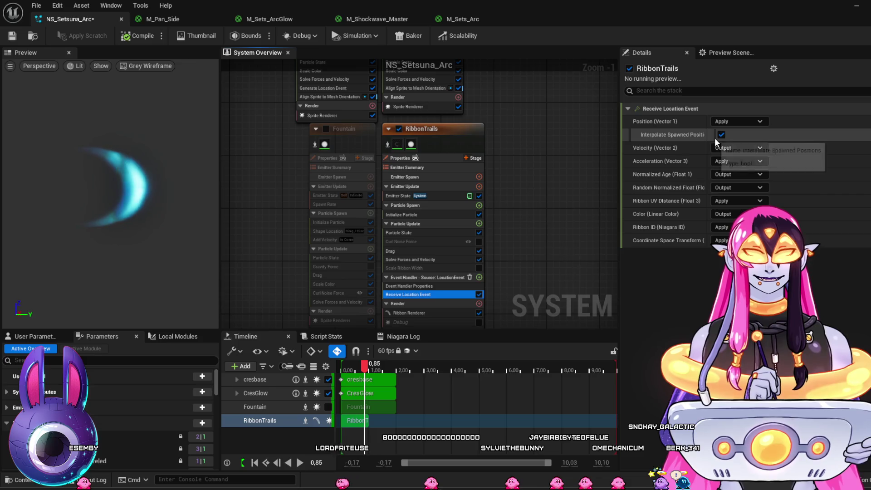
{"action": "left_click", "coordinate": [448, 287]}
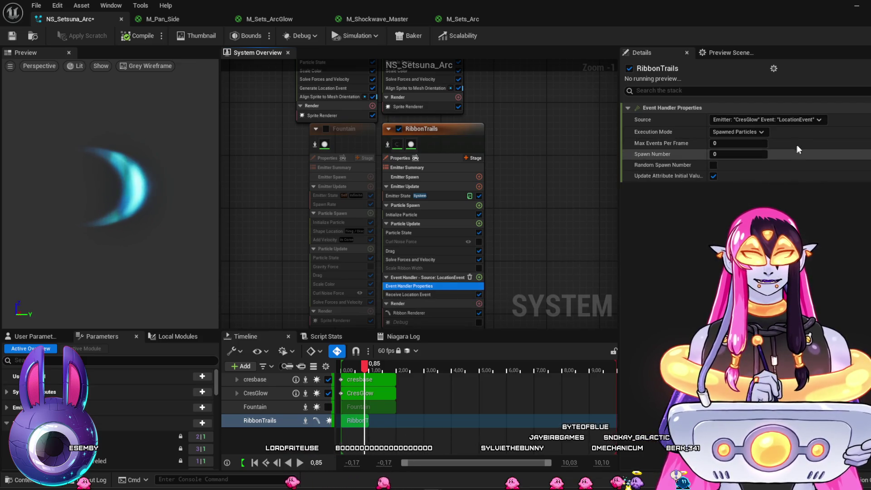
{"action": "left_click", "coordinate": [761, 134]}
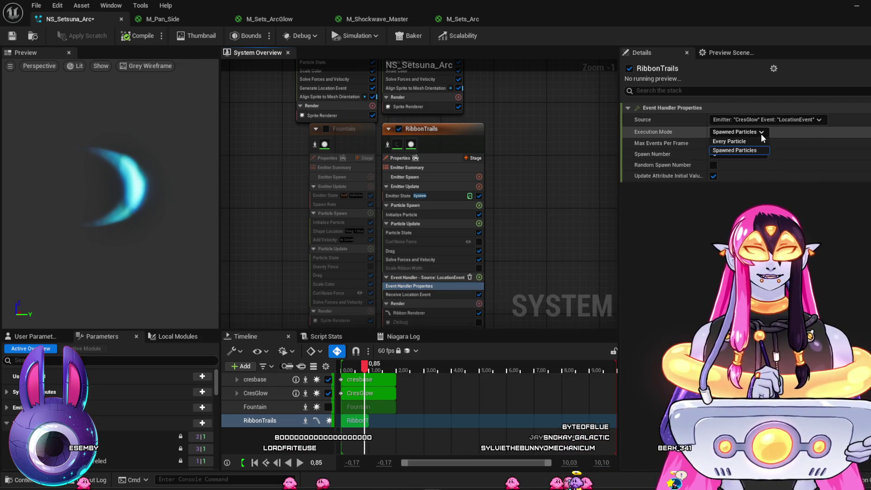
{"action": "left_click", "coordinate": [761, 134]}
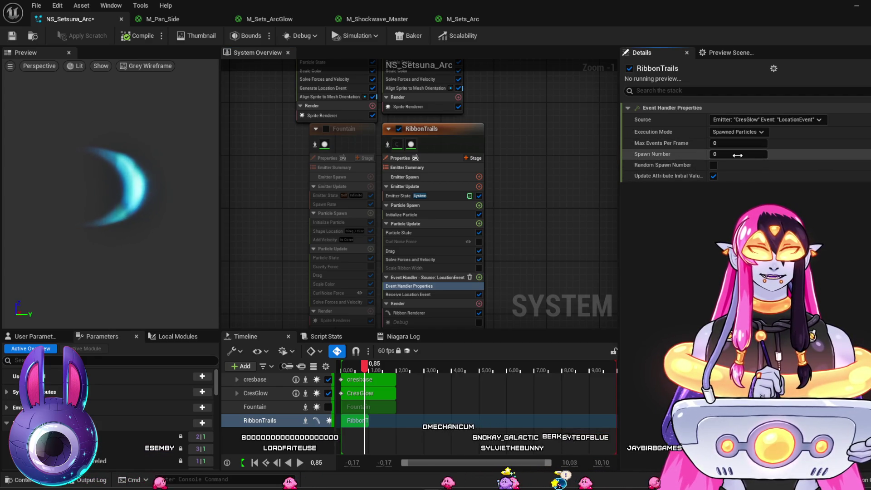
{"action": "left_click", "coordinate": [410, 215]}
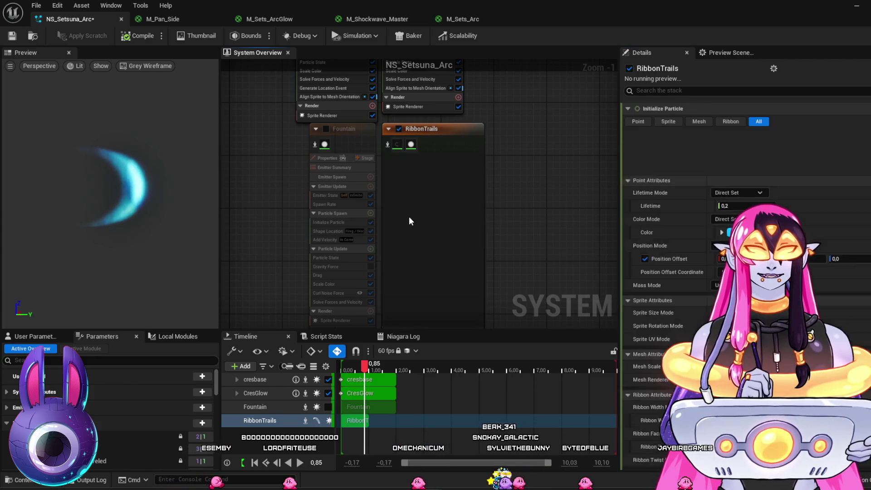